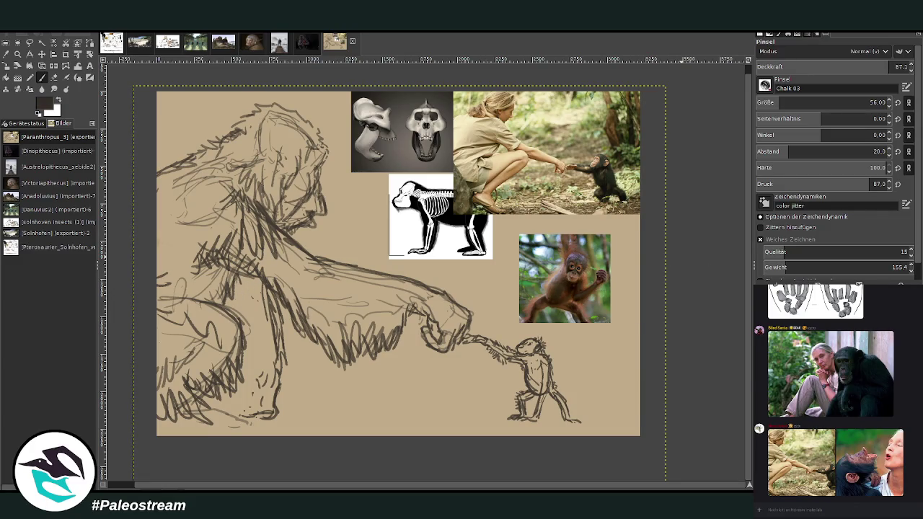
# Enlarge the Chalk 03 brush to 154 and paint a dark wedge over the figure's neck.
pyautogui.moveTo(779, 103); pyautogui.dragTo(799, 103)
pyautogui.click(895, 66)
pyautogui.moveTo(238, 194); pyautogui.dragTo(263, 262)
pyautogui.moveTo(247, 199); pyautogui.dragTo(264, 222)
pyautogui.moveTo(230, 184)
pyautogui.mouseDown()
pyautogui.moveTo(265, 227)
pyautogui.moveTo(229, 230)
pyautogui.moveTo(220, 216)
pyautogui.moveTo(245, 252)
pyautogui.mouseUp()
pyautogui.moveTo(238, 214)
pyautogui.mouseDown()
pyautogui.moveTo(267, 256)
pyautogui.moveTo(288, 256)
pyautogui.mouseUp()
pyautogui.moveTo(229, 172)
pyautogui.mouseDown()
pyautogui.moveTo(235, 194)
pyautogui.moveTo(210, 217)
pyautogui.moveTo(178, 205)
pyautogui.moveTo(188, 245)
pyautogui.mouseUp()
# Hatch dark strokes over the left shoulder and down below the neck toward the arm.
pyautogui.moveTo(201, 196); pyautogui.dragTo(177, 253)
pyautogui.moveTo(201, 179)
pyautogui.mouseDown()
pyautogui.moveTo(160, 217)
pyautogui.moveTo(164, 234)
pyautogui.mouseUp()
pyautogui.moveTo(254, 229)
pyautogui.mouseDown()
pyautogui.moveTo(287, 270)
pyautogui.moveTo(336, 286)
pyautogui.mouseUp()
pyautogui.moveTo(296, 249); pyautogui.dragTo(331, 279)
pyautogui.moveTo(268, 238); pyautogui.dragTo(297, 290)
pyautogui.moveTo(288, 254)
pyautogui.mouseDown()
pyautogui.moveTo(328, 297)
pyautogui.moveTo(337, 294)
pyautogui.mouseUp()
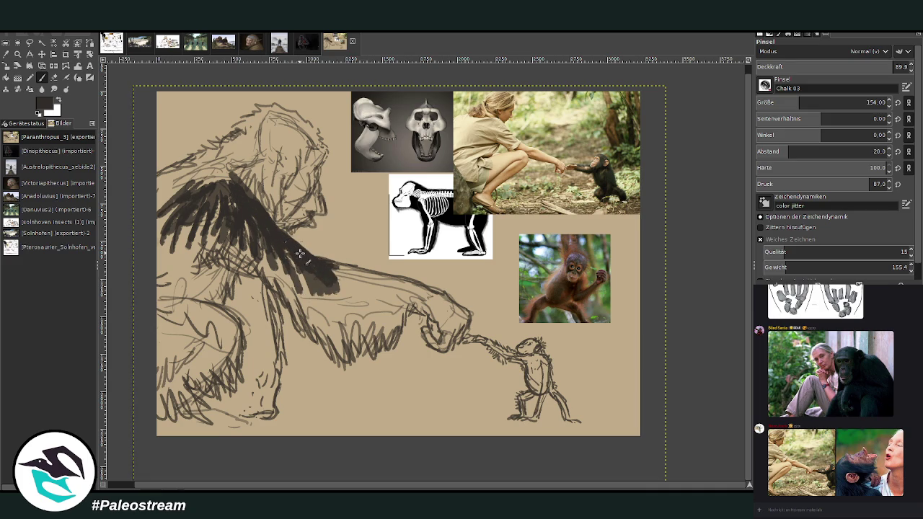
# Densely fill the neck and shoulder mass and extend dark fur down the back's left edge.
pyautogui.moveTo(285, 232); pyautogui.dragTo(225, 173)
pyautogui.moveTo(209, 205)
pyautogui.mouseDown()
pyautogui.moveTo(220, 167)
pyautogui.moveTo(186, 182)
pyautogui.mouseUp()
pyautogui.moveTo(220, 148)
pyautogui.mouseDown()
pyautogui.moveTo(193, 170)
pyautogui.moveTo(186, 158)
pyautogui.moveTo(155, 189)
pyautogui.moveTo(160, 206)
pyautogui.mouseUp()
pyautogui.moveTo(181, 173)
pyautogui.mouseDown()
pyautogui.moveTo(154, 213)
pyautogui.moveTo(158, 204)
pyautogui.mouseUp()
pyautogui.moveTo(218, 154)
pyautogui.mouseDown()
pyautogui.moveTo(182, 188)
pyautogui.moveTo(249, 154)
pyautogui.mouseUp()
pyautogui.moveTo(199, 205)
pyautogui.mouseDown()
pyautogui.moveTo(179, 267)
pyautogui.moveTo(160, 272)
pyautogui.mouseUp()
pyautogui.moveTo(167, 220); pyautogui.dragTo(156, 277)
# Carry dark strokes along the shoulder and upper arm and near the canvas's left edge.
pyautogui.moveTo(323, 288)
pyautogui.mouseDown()
pyautogui.moveTo(337, 315)
pyautogui.moveTo(366, 316)
pyautogui.mouseUp()
pyautogui.moveTo(319, 263)
pyautogui.mouseDown()
pyautogui.moveTo(365, 290)
pyautogui.moveTo(388, 277)
pyautogui.moveTo(325, 310)
pyautogui.moveTo(297, 311)
pyautogui.mouseUp()
pyautogui.moveTo(286, 252); pyautogui.dragTo(260, 275)
pyautogui.moveTo(196, 227)
pyautogui.mouseDown()
pyautogui.moveTo(176, 259)
pyautogui.moveTo(180, 292)
pyautogui.mouseUp()
pyautogui.moveTo(179, 296); pyautogui.dragTo(171, 259)
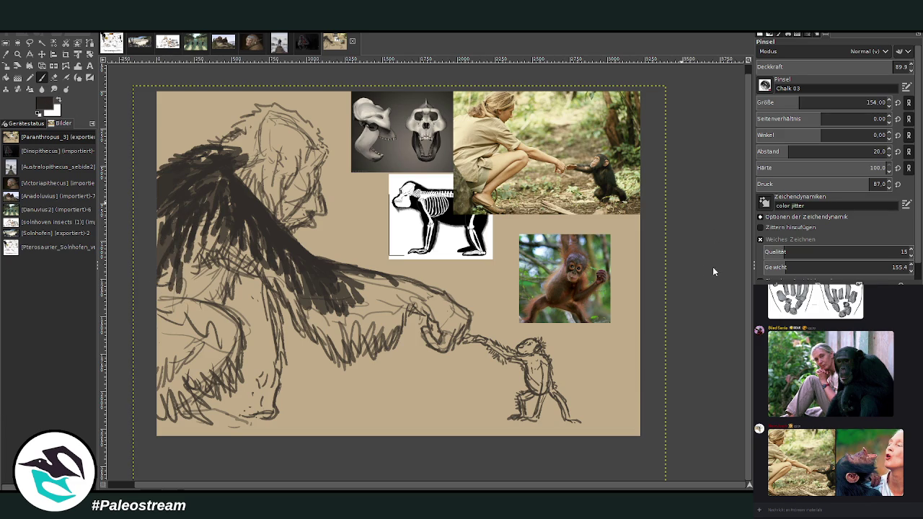
pyautogui.moveTo(215, 305)
pyautogui.mouseDown()
pyautogui.moveTo(164, 294)
pyautogui.moveTo(186, 292)
pyautogui.moveTo(170, 303)
pyautogui.moveTo(205, 288)
pyautogui.moveTo(159, 281)
pyautogui.moveTo(229, 296)
pyautogui.moveTo(231, 278)
pyautogui.moveTo(156, 302)
pyautogui.mouseUp()
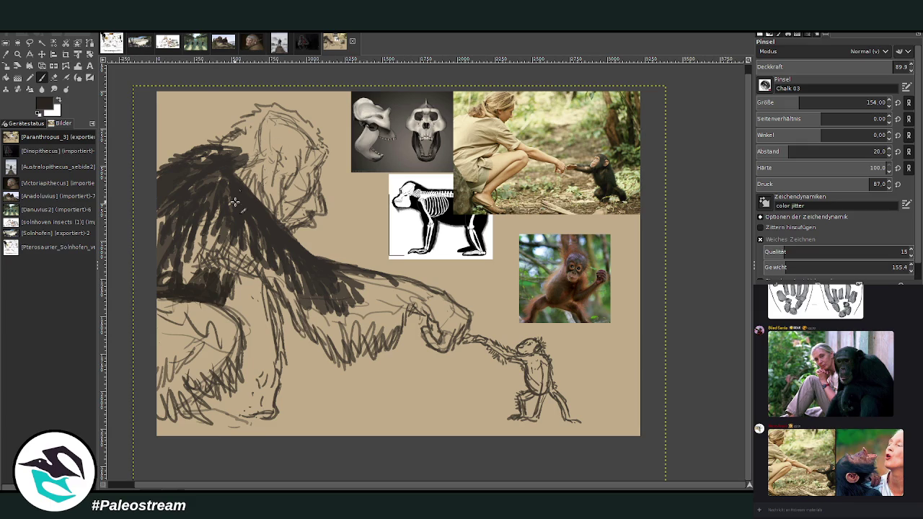
pyautogui.moveTo(189, 259)
pyautogui.mouseDown()
pyautogui.moveTo(169, 281)
pyautogui.moveTo(187, 269)
pyautogui.mouseUp()
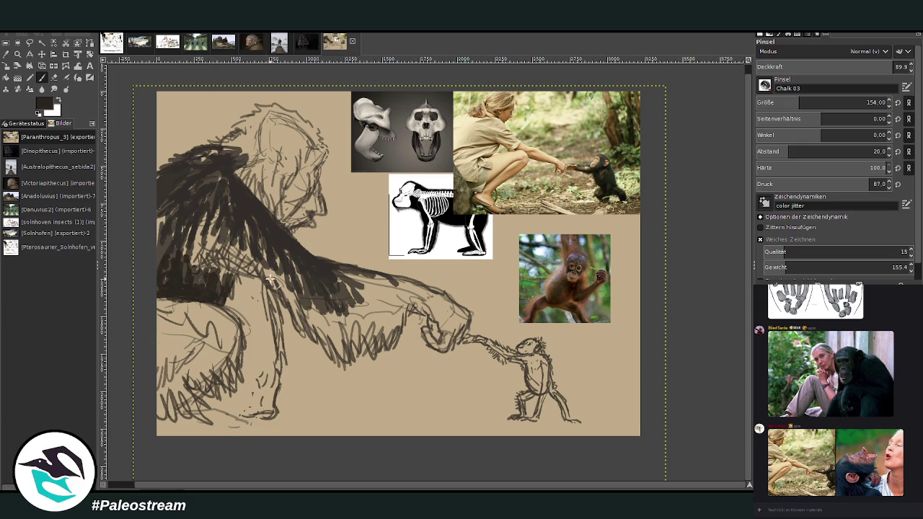
pyautogui.click(895, 66)
# At opacity 98.1 and brush size 92, hatch dark chalk strokes under the arm.
pyautogui.click(788, 102)
pyautogui.moveTo(337, 334)
pyautogui.mouseDown()
pyautogui.moveTo(347, 371)
pyautogui.moveTo(336, 351)
pyautogui.moveTo(333, 364)
pyautogui.mouseUp()
pyautogui.moveTo(323, 317)
pyautogui.mouseDown()
pyautogui.moveTo(317, 357)
pyautogui.moveTo(311, 350)
pyautogui.mouseUp()
pyautogui.moveTo(350, 323); pyautogui.dragTo(359, 357)
pyautogui.moveTo(377, 318)
pyautogui.mouseDown()
pyautogui.moveTo(382, 346)
pyautogui.moveTo(407, 340)
pyautogui.mouseUp()
pyautogui.moveTo(403, 288); pyautogui.dragTo(419, 321)
pyautogui.moveTo(355, 341)
pyautogui.mouseDown()
pyautogui.moveTo(346, 313)
pyautogui.moveTo(371, 353)
pyautogui.mouseUp()
# Continue dark hatching below the arm, up the left body and over the left shoulder.
pyautogui.moveTo(383, 321)
pyautogui.mouseDown()
pyautogui.moveTo(382, 360)
pyautogui.moveTo(393, 349)
pyautogui.mouseUp()
pyautogui.moveTo(415, 288); pyautogui.dragTo(408, 332)
pyautogui.moveTo(310, 295); pyautogui.dragTo(317, 340)
pyautogui.moveTo(301, 294)
pyautogui.mouseDown()
pyautogui.moveTo(295, 324)
pyautogui.moveTo(289, 288)
pyautogui.moveTo(268, 263)
pyautogui.moveTo(236, 256)
pyautogui.mouseUp()
pyautogui.moveTo(241, 288); pyautogui.dragTo(212, 235)
pyautogui.moveTo(209, 269)
pyautogui.mouseDown()
pyautogui.moveTo(186, 258)
pyautogui.moveTo(203, 216)
pyautogui.mouseUp()
pyautogui.moveTo(183, 251); pyautogui.dragTo(196, 227)
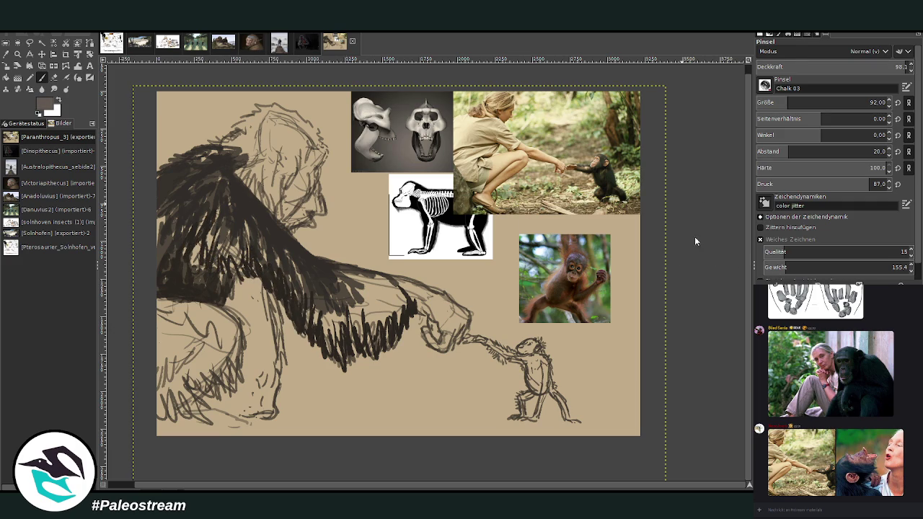
# Paint lighter brown highlight strokes over the shoulder and along the top of the forearm.
pyautogui.moveTo(199, 217)
pyautogui.mouseDown()
pyautogui.moveTo(189, 247)
pyautogui.moveTo(167, 250)
pyautogui.mouseUp()
pyautogui.moveTo(164, 214); pyautogui.dragTo(165, 262)
pyautogui.moveTo(200, 219); pyautogui.dragTo(203, 254)
pyautogui.moveTo(207, 201)
pyautogui.mouseDown()
pyautogui.moveTo(189, 231)
pyautogui.moveTo(167, 225)
pyautogui.moveTo(183, 194)
pyautogui.moveTo(162, 218)
pyautogui.mouseUp()
pyautogui.moveTo(186, 180)
pyautogui.mouseDown()
pyautogui.moveTo(160, 209)
pyautogui.moveTo(153, 202)
pyautogui.mouseUp()
pyautogui.moveTo(163, 238)
pyautogui.mouseDown()
pyautogui.moveTo(174, 210)
pyautogui.moveTo(189, 243)
pyautogui.moveTo(204, 240)
pyautogui.mouseUp()
pyautogui.moveTo(377, 309)
pyautogui.mouseDown()
pyautogui.moveTo(413, 290)
pyautogui.moveTo(390, 328)
pyautogui.moveTo(404, 317)
pyautogui.moveTo(409, 292)
pyautogui.moveTo(397, 277)
pyautogui.moveTo(349, 272)
pyautogui.moveTo(376, 321)
pyautogui.moveTo(353, 346)
pyautogui.moveTo(375, 346)
pyautogui.mouseUp()
# Shade the forearm in dark brown from the swatch, then add short light tan hair strokes.
pyautogui.keyDown('ctrl'); pyautogui.click(551, 210); pyautogui.keyUp('ctrl')
pyautogui.moveTo(375, 292)
pyautogui.mouseDown()
pyautogui.moveTo(393, 325)
pyautogui.moveTo(360, 277)
pyautogui.moveTo(422, 296)
pyautogui.moveTo(400, 317)
pyautogui.moveTo(407, 337)
pyautogui.mouseUp()
pyautogui.moveTo(339, 280)
pyautogui.mouseDown()
pyautogui.moveTo(362, 291)
pyautogui.moveTo(340, 349)
pyautogui.moveTo(326, 352)
pyautogui.mouseUp()
pyautogui.moveTo(326, 305)
pyautogui.mouseDown()
pyautogui.moveTo(320, 350)
pyautogui.moveTo(336, 355)
pyautogui.moveTo(342, 317)
pyautogui.moveTo(369, 355)
pyautogui.mouseUp()
pyautogui.moveTo(357, 290)
pyautogui.mouseDown()
pyautogui.moveTo(370, 353)
pyautogui.moveTo(326, 307)
pyautogui.moveTo(306, 336)
pyautogui.mouseUp()
pyautogui.moveTo(303, 288); pyautogui.dragTo(290, 321)
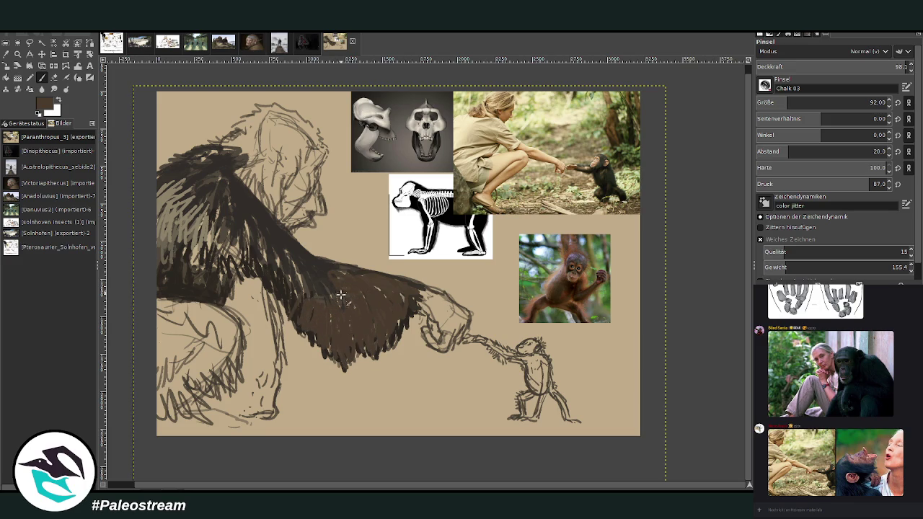
pyautogui.moveTo(396, 336)
pyautogui.mouseDown()
pyautogui.moveTo(431, 288)
pyautogui.moveTo(344, 266)
pyautogui.mouseUp()
pyautogui.moveTo(301, 287); pyautogui.dragTo(284, 321)
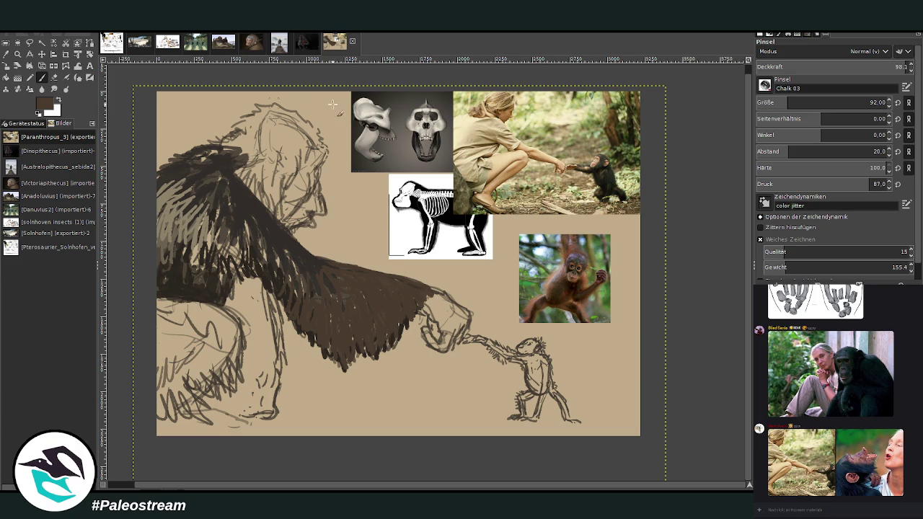
pyautogui.moveTo(211, 174)
pyautogui.mouseDown()
pyautogui.moveTo(188, 168)
pyautogui.moveTo(180, 199)
pyautogui.moveTo(172, 198)
pyautogui.moveTo(189, 166)
pyautogui.moveTo(238, 169)
pyautogui.moveTo(211, 154)
pyautogui.mouseUp()
pyautogui.press('d')
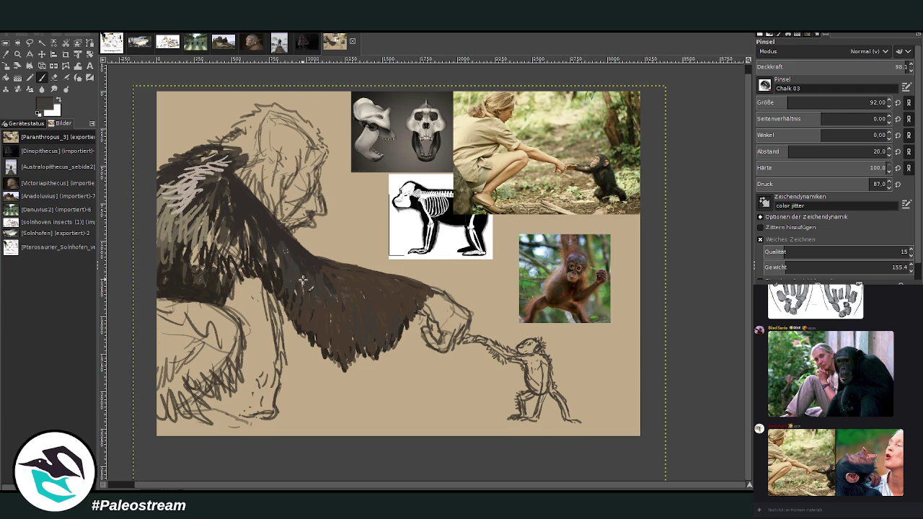
# Enlarge the brush to 191 and darken the hair streaks around the head outline.
pyautogui.moveTo(789, 106); pyautogui.dragTo(867, 105)
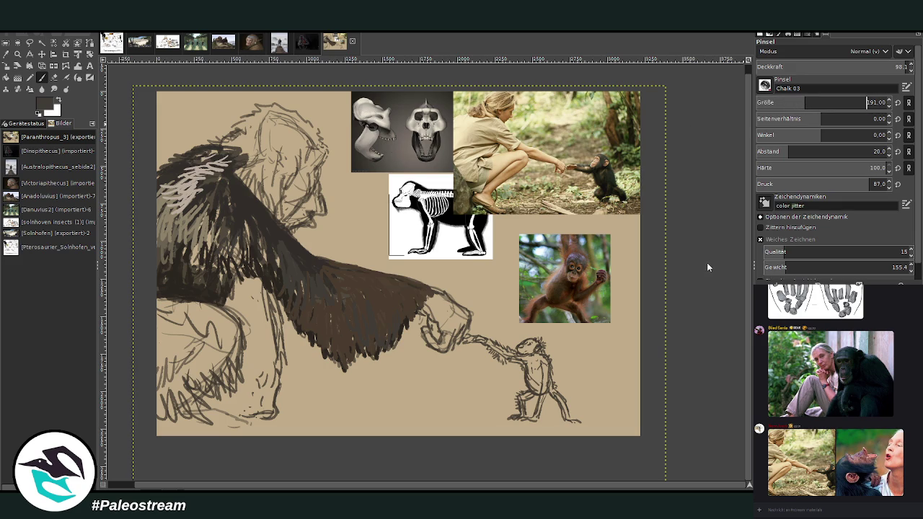
pyautogui.moveTo(172, 202); pyautogui.dragTo(219, 153)
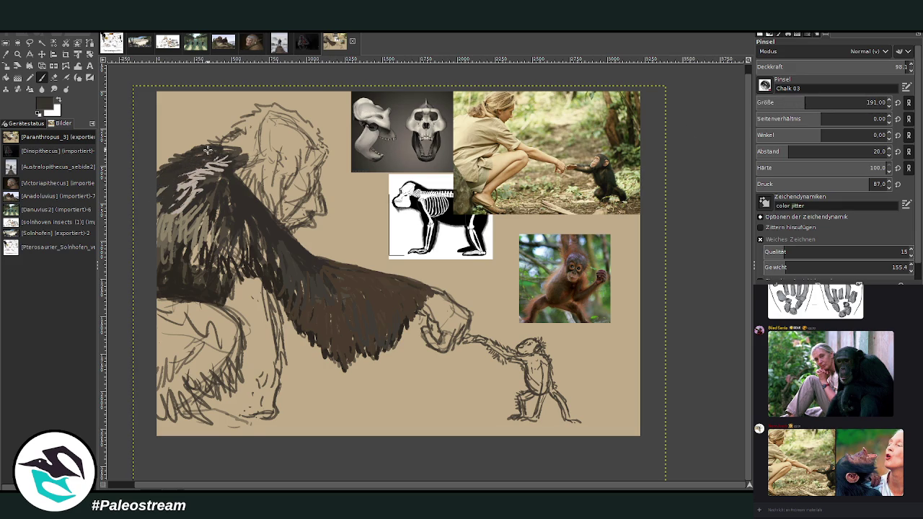
pyautogui.moveTo(258, 193); pyautogui.dragTo(243, 136)
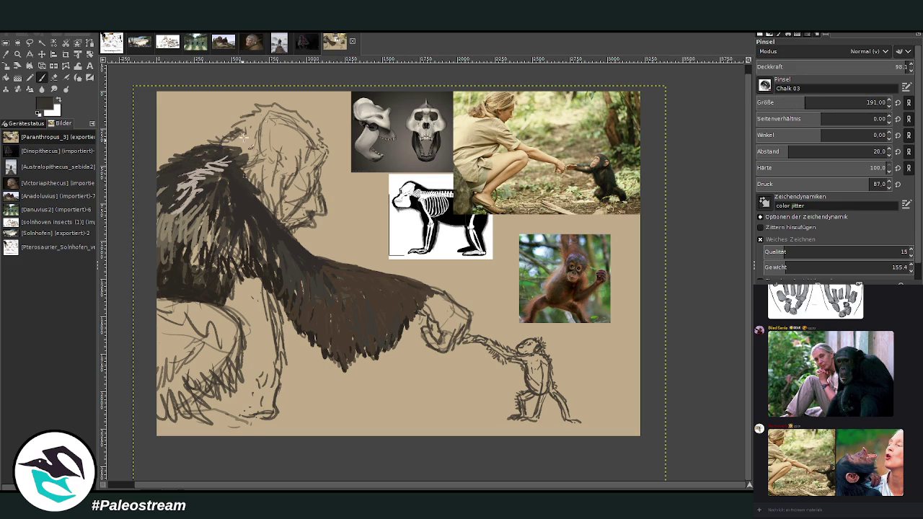
pyautogui.moveTo(249, 180)
pyautogui.mouseDown()
pyautogui.moveTo(257, 191)
pyautogui.moveTo(252, 160)
pyautogui.mouseUp()
# Fill the lower-left hand with dark strokes, resetting the colour to near-black.
pyautogui.moveTo(183, 357)
pyautogui.mouseDown()
pyautogui.moveTo(180, 415)
pyautogui.moveTo(210, 419)
pyautogui.moveTo(234, 338)
pyautogui.moveTo(213, 389)
pyautogui.moveTo(180, 411)
pyautogui.moveTo(158, 380)
pyautogui.moveTo(192, 346)
pyautogui.moveTo(173, 375)
pyautogui.moveTo(155, 332)
pyautogui.mouseUp()
pyautogui.moveTo(209, 375)
pyautogui.mouseDown()
pyautogui.moveTo(211, 329)
pyautogui.moveTo(231, 338)
pyautogui.moveTo(160, 385)
pyautogui.moveTo(183, 370)
pyautogui.moveTo(195, 333)
pyautogui.mouseUp()
pyautogui.moveTo(171, 385)
pyautogui.mouseDown()
pyautogui.moveTo(160, 424)
pyautogui.moveTo(180, 424)
pyautogui.moveTo(148, 412)
pyautogui.moveTo(224, 417)
pyautogui.moveTo(235, 372)
pyautogui.moveTo(182, 299)
pyautogui.moveTo(232, 331)
pyautogui.moveTo(180, 321)
pyautogui.moveTo(155, 339)
pyautogui.moveTo(235, 326)
pyautogui.moveTo(159, 318)
pyautogui.mouseUp()
pyautogui.keyDown('ctrl'); pyautogui.click(701, 256); pyautogui.keyUp('ctrl')
pyautogui.press('d')
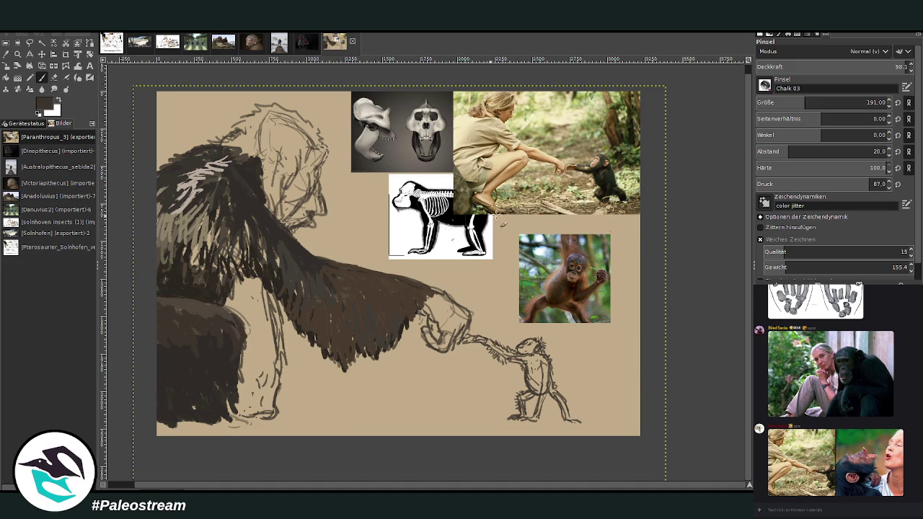
# Cover the wrist's sketch lines and the forearm down toward the hand with dark paint.
pyautogui.moveTo(242, 301)
pyautogui.mouseDown()
pyautogui.moveTo(251, 354)
pyautogui.moveTo(239, 288)
pyautogui.moveTo(243, 316)
pyautogui.mouseUp()
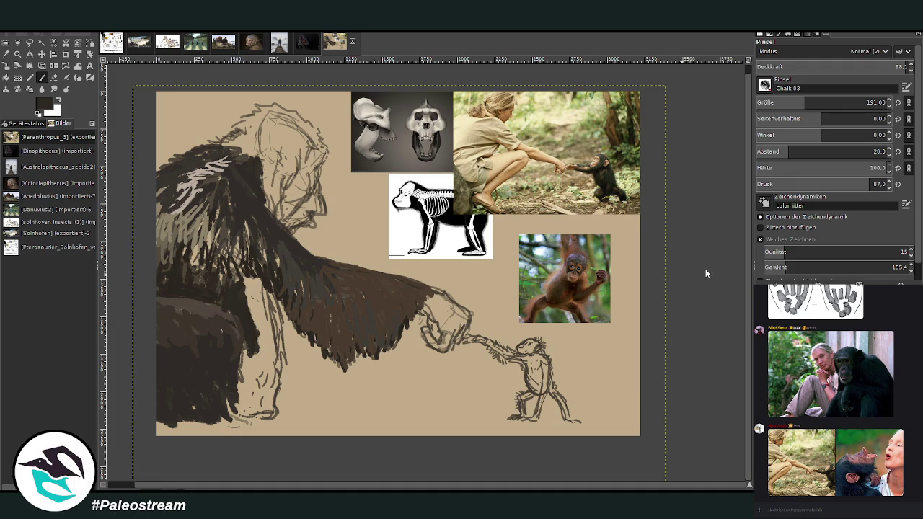
pyautogui.moveTo(240, 294)
pyautogui.mouseDown()
pyautogui.moveTo(263, 328)
pyautogui.moveTo(254, 298)
pyautogui.moveTo(253, 308)
pyautogui.moveTo(258, 292)
pyautogui.moveTo(278, 328)
pyautogui.moveTo(274, 357)
pyautogui.mouseUp()
pyautogui.moveTo(266, 313)
pyautogui.mouseDown()
pyautogui.moveTo(254, 361)
pyautogui.moveTo(285, 386)
pyautogui.moveTo(277, 324)
pyautogui.mouseUp()
pyautogui.moveTo(254, 363); pyautogui.dragTo(277, 315)
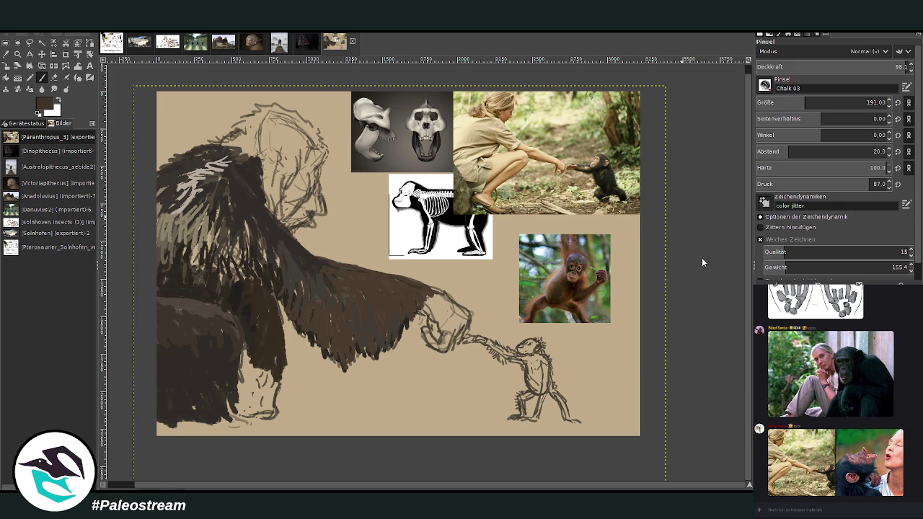
# Darken the hand reaching toward the juvenile and add dark strokes around the face and snout.
pyautogui.moveTo(440, 304)
pyautogui.mouseDown()
pyautogui.moveTo(433, 299)
pyautogui.moveTo(458, 328)
pyautogui.moveTo(462, 321)
pyautogui.moveTo(439, 299)
pyautogui.moveTo(462, 314)
pyautogui.moveTo(416, 286)
pyautogui.moveTo(460, 309)
pyautogui.mouseUp()
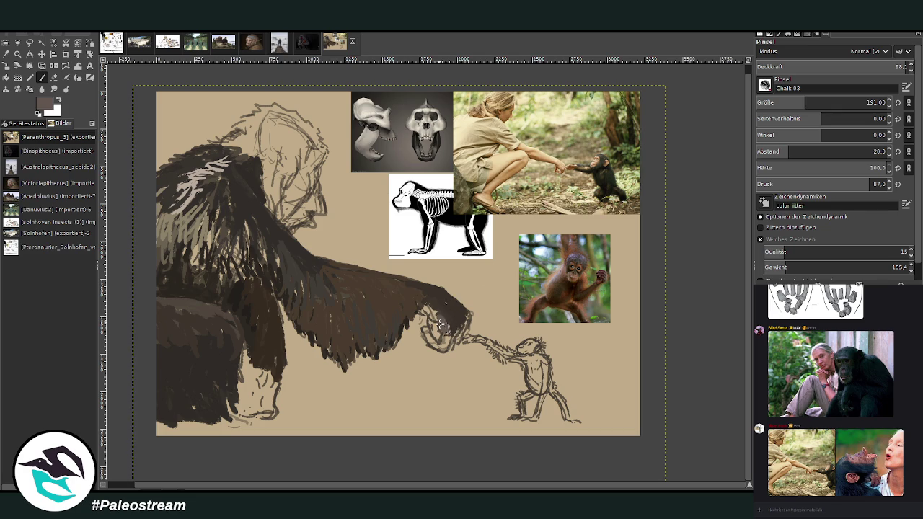
pyautogui.moveTo(436, 316); pyautogui.dragTo(448, 335)
pyautogui.moveTo(418, 308); pyautogui.dragTo(426, 305)
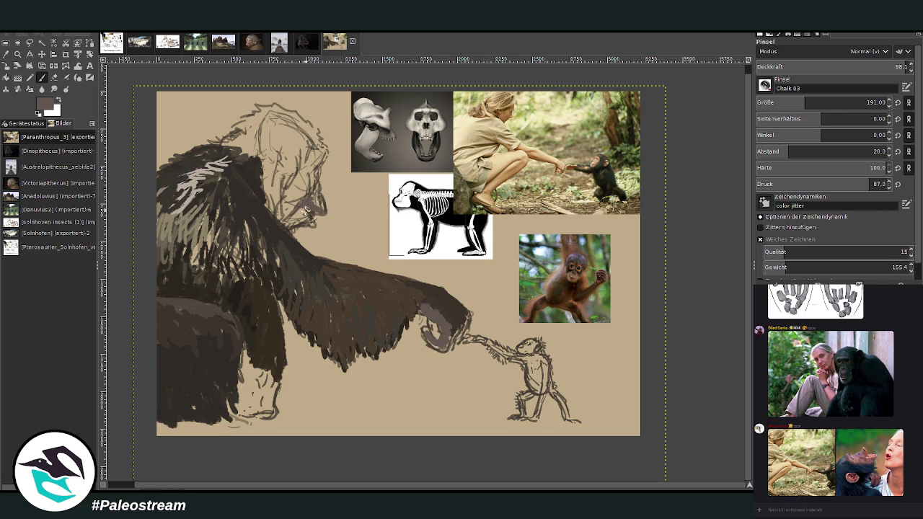
pyautogui.moveTo(315, 193)
pyautogui.mouseDown()
pyautogui.moveTo(323, 164)
pyautogui.moveTo(299, 162)
pyautogui.mouseUp()
pyautogui.click(17, 55)
# Zoom in on the head and arm and sample a light grey from the reference photo.
pyautogui.moveTo(211, 74); pyautogui.dragTo(466, 389)
pyautogui.click(42, 78)
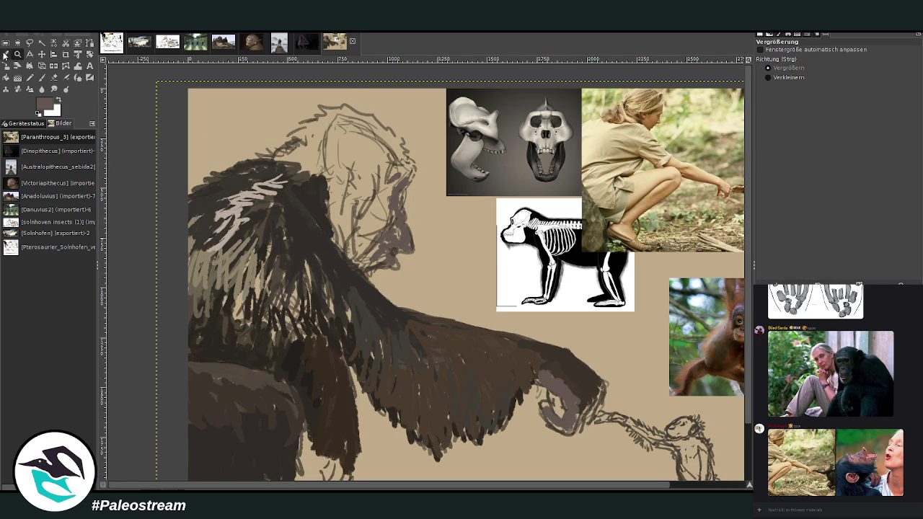
pyautogui.click(336, 261)
pyautogui.moveTo(705, 250); pyautogui.dragTo(701, 246)
pyautogui.click(42, 78)
# With a smaller Paintbrush, paint thin light grey hair strands across the shoulder and back.
pyautogui.moveTo(309, 259)
pyautogui.mouseDown()
pyautogui.moveTo(318, 340)
pyautogui.moveTo(336, 352)
pyautogui.mouseUp()
pyautogui.moveTo(334, 288); pyautogui.dragTo(354, 364)
pyautogui.click(767, 103)
pyautogui.moveTo(348, 311)
pyautogui.mouseDown()
pyautogui.moveTo(362, 383)
pyautogui.moveTo(318, 303)
pyautogui.moveTo(299, 333)
pyautogui.moveTo(261, 303)
pyautogui.moveTo(216, 302)
pyautogui.mouseUp()
pyautogui.moveTo(259, 267)
pyautogui.mouseDown()
pyautogui.moveTo(278, 258)
pyautogui.moveTo(318, 318)
pyautogui.moveTo(346, 333)
pyautogui.moveTo(371, 382)
pyautogui.mouseUp()
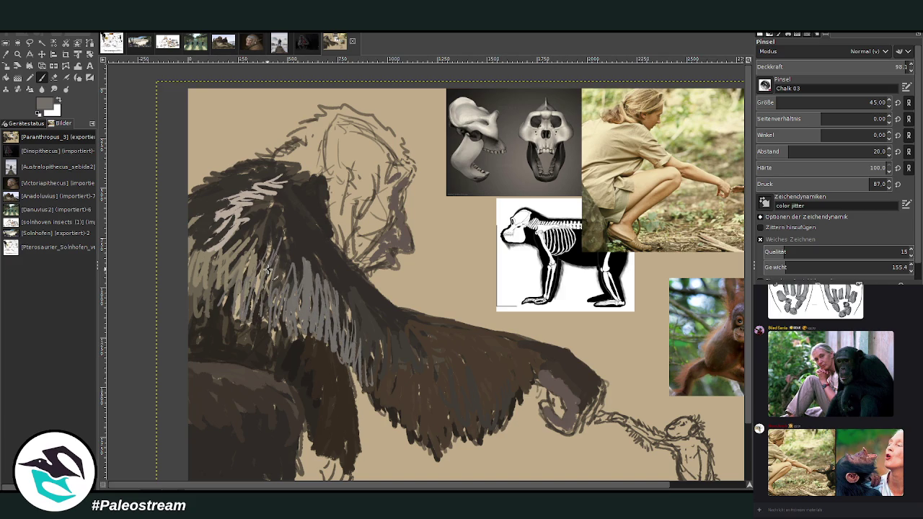
# Pick a very dark colour and paint over some of the grey hair strands.
pyautogui.keyDown('ctrl'); pyautogui.click(707, 252); pyautogui.keyUp('ctrl')
pyautogui.moveTo(314, 273)
pyautogui.mouseDown()
pyautogui.moveTo(307, 285)
pyautogui.moveTo(298, 260)
pyautogui.moveTo(285, 267)
pyautogui.moveTo(265, 236)
pyautogui.moveTo(292, 165)
pyautogui.mouseUp()
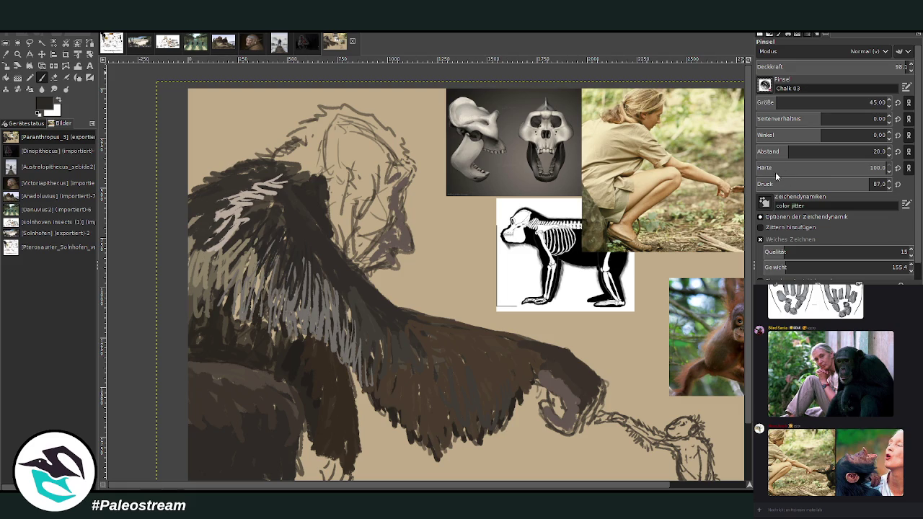
pyautogui.moveTo(357, 289)
pyautogui.mouseDown()
pyautogui.moveTo(335, 331)
pyautogui.moveTo(183, 243)
pyautogui.moveTo(246, 177)
pyautogui.moveTo(207, 338)
pyautogui.moveTo(191, 299)
pyautogui.moveTo(213, 279)
pyautogui.moveTo(189, 268)
pyautogui.moveTo(192, 253)
pyautogui.mouseUp()
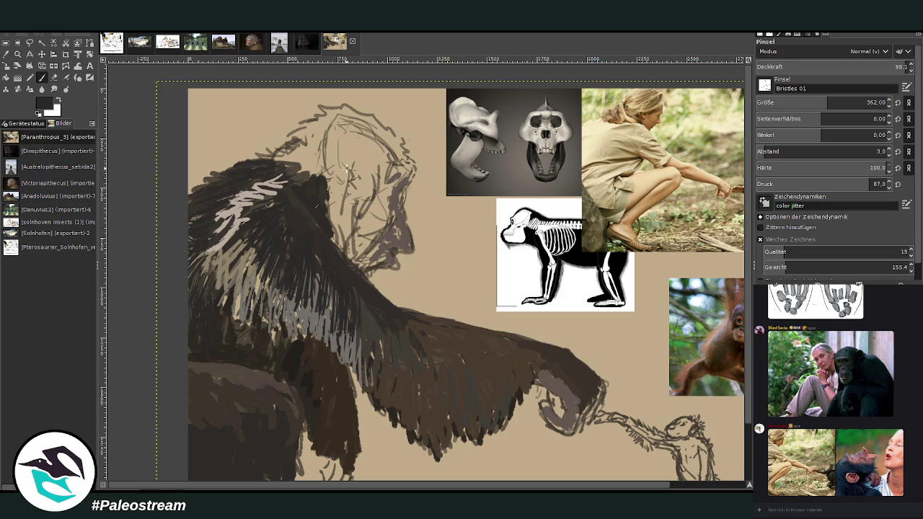
# Using browns sampled from the reference photos, paint Bristles 01 fur over the shoulder and arm.
pyautogui.keyDown('ctrl'); pyautogui.click(718, 255); pyautogui.keyUp('ctrl')
pyautogui.moveTo(211, 289); pyautogui.dragTo(181, 243)
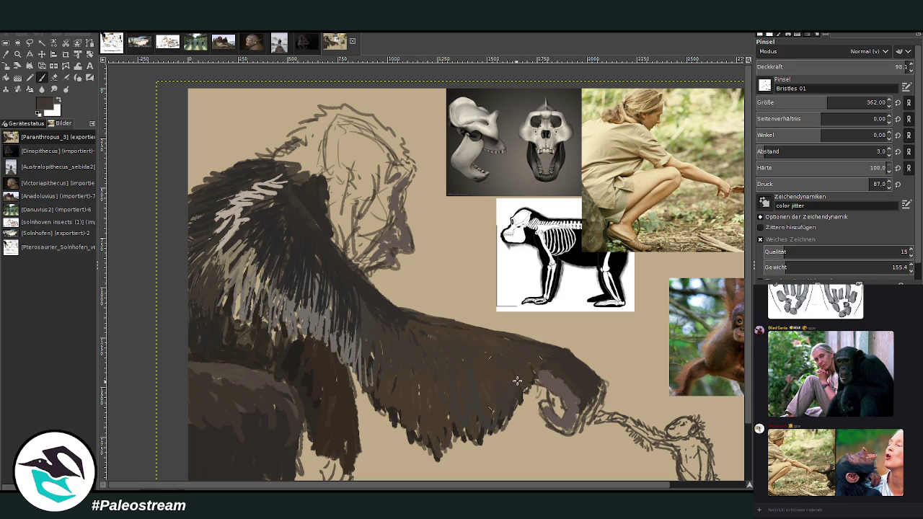
pyautogui.keyDown('ctrl'); pyautogui.click(715, 251); pyautogui.keyUp('ctrl')
pyautogui.moveTo(489, 361); pyautogui.dragTo(469, 335)
pyautogui.keyDown('ctrl'); pyautogui.click(726, 251); pyautogui.keyUp('ctrl')
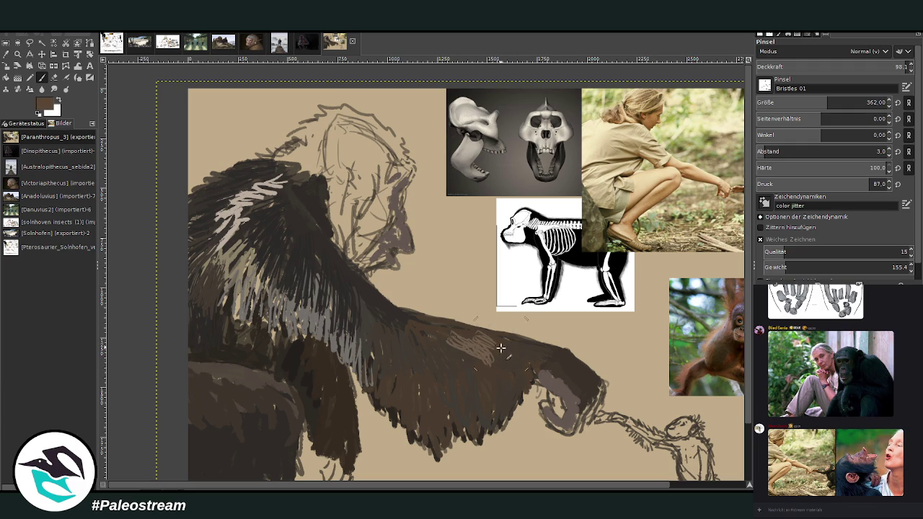
pyautogui.moveTo(518, 350)
pyautogui.mouseDown()
pyautogui.moveTo(469, 357)
pyautogui.moveTo(422, 331)
pyautogui.moveTo(449, 397)
pyautogui.moveTo(470, 358)
pyautogui.moveTo(507, 363)
pyautogui.moveTo(436, 414)
pyautogui.moveTo(385, 362)
pyautogui.moveTo(401, 335)
pyautogui.moveTo(361, 318)
pyautogui.moveTo(361, 341)
pyautogui.moveTo(362, 308)
pyautogui.moveTo(395, 336)
pyautogui.mouseUp()
pyautogui.keyDown('ctrl'); pyautogui.click(681, 228); pyautogui.keyUp('ctrl')
pyautogui.moveTo(426, 425)
pyautogui.mouseDown()
pyautogui.moveTo(469, 404)
pyautogui.moveTo(505, 418)
pyautogui.moveTo(515, 364)
pyautogui.moveTo(563, 361)
pyautogui.moveTo(544, 347)
pyautogui.mouseUp()
# At brush size 244, paint a shaggy crown of dark brown hair over head, shoulder and neck.
pyautogui.moveTo(324, 199)
pyautogui.mouseDown()
pyautogui.moveTo(314, 223)
pyautogui.moveTo(317, 120)
pyautogui.moveTo(282, 167)
pyautogui.moveTo(238, 173)
pyautogui.mouseUp()
pyautogui.click(898, 66)
pyautogui.click(809, 103)
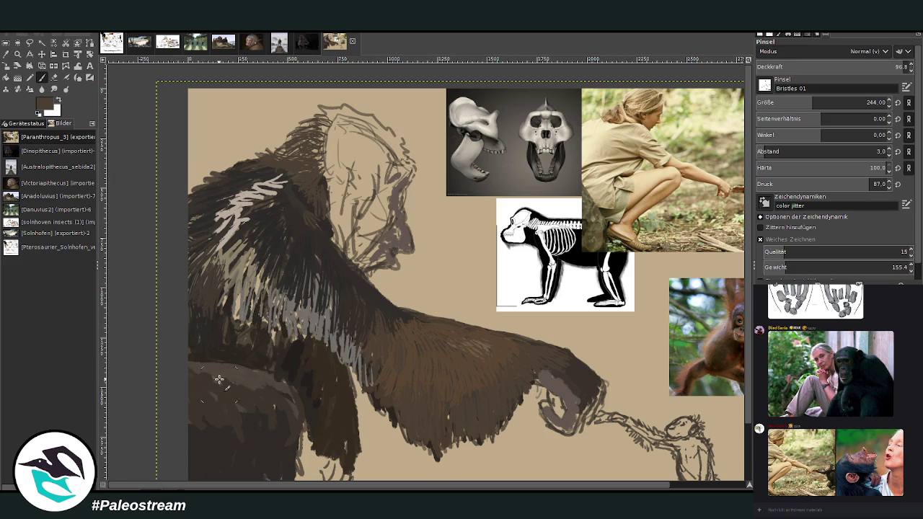
pyautogui.moveTo(375, 120)
pyautogui.mouseDown()
pyautogui.moveTo(321, 116)
pyautogui.moveTo(289, 157)
pyautogui.moveTo(328, 153)
pyautogui.moveTo(333, 177)
pyautogui.moveTo(352, 126)
pyautogui.mouseUp()
pyautogui.moveTo(408, 155)
pyautogui.mouseDown()
pyautogui.moveTo(393, 129)
pyautogui.moveTo(353, 116)
pyautogui.moveTo(372, 180)
pyautogui.moveTo(389, 144)
pyautogui.moveTo(364, 137)
pyautogui.moveTo(295, 176)
pyautogui.moveTo(216, 198)
pyautogui.moveTo(198, 216)
pyautogui.moveTo(214, 244)
pyautogui.moveTo(199, 282)
pyautogui.moveTo(212, 201)
pyautogui.moveTo(235, 212)
pyautogui.moveTo(299, 184)
pyautogui.moveTo(261, 216)
pyautogui.moveTo(238, 260)
pyautogui.moveTo(217, 229)
pyautogui.moveTo(245, 211)
pyautogui.moveTo(209, 253)
pyautogui.moveTo(205, 281)
pyautogui.mouseUp()
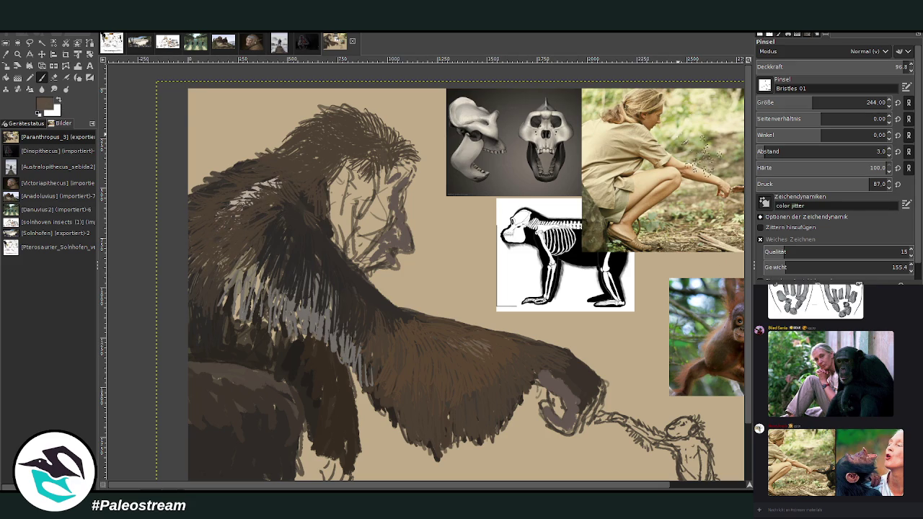
pyautogui.moveTo(262, 170)
pyautogui.mouseDown()
pyautogui.moveTo(211, 194)
pyautogui.moveTo(248, 180)
pyautogui.moveTo(281, 185)
pyautogui.moveTo(302, 215)
pyautogui.moveTo(298, 231)
pyautogui.moveTo(263, 211)
pyautogui.moveTo(288, 252)
pyautogui.moveTo(280, 219)
pyautogui.moveTo(285, 267)
pyautogui.moveTo(324, 228)
pyautogui.moveTo(303, 285)
pyautogui.moveTo(264, 262)
pyautogui.mouseUp()
pyautogui.keyDown('ctrl'); pyautogui.click(712, 261); pyautogui.keyUp('ctrl')
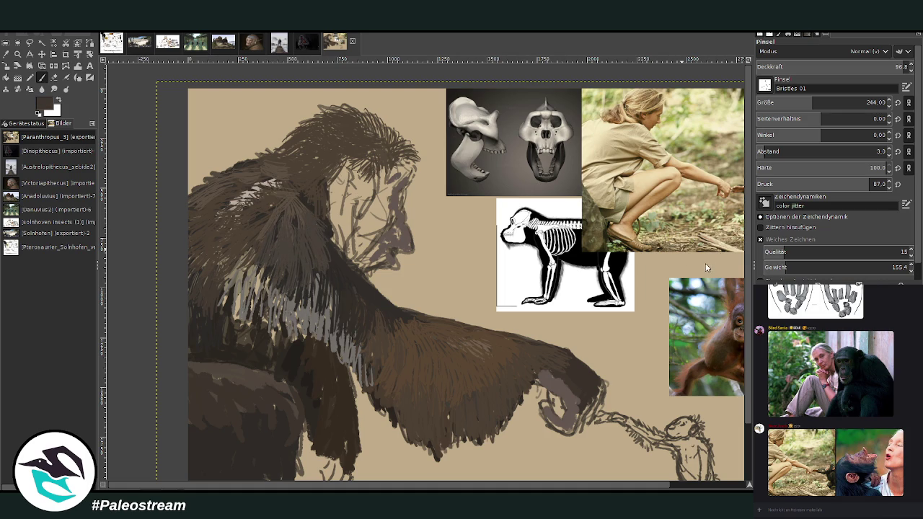
pyautogui.moveTo(333, 274)
pyautogui.mouseDown()
pyautogui.moveTo(321, 249)
pyautogui.moveTo(301, 267)
pyautogui.moveTo(271, 249)
pyautogui.moveTo(247, 267)
pyautogui.moveTo(317, 310)
pyautogui.moveTo(346, 285)
pyautogui.moveTo(371, 370)
pyautogui.moveTo(311, 279)
pyautogui.moveTo(261, 296)
pyautogui.moveTo(220, 263)
pyautogui.moveTo(203, 283)
pyautogui.mouseUp()
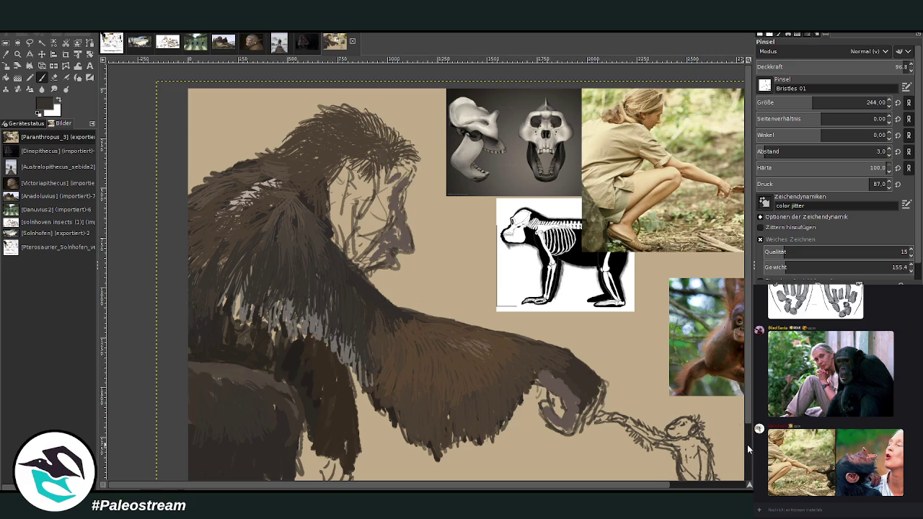
# Paint dark Bristles hair strokes across the head and shoulder, then sample a dark brown from the painting.
pyautogui.scroll(-2, 748, 448)
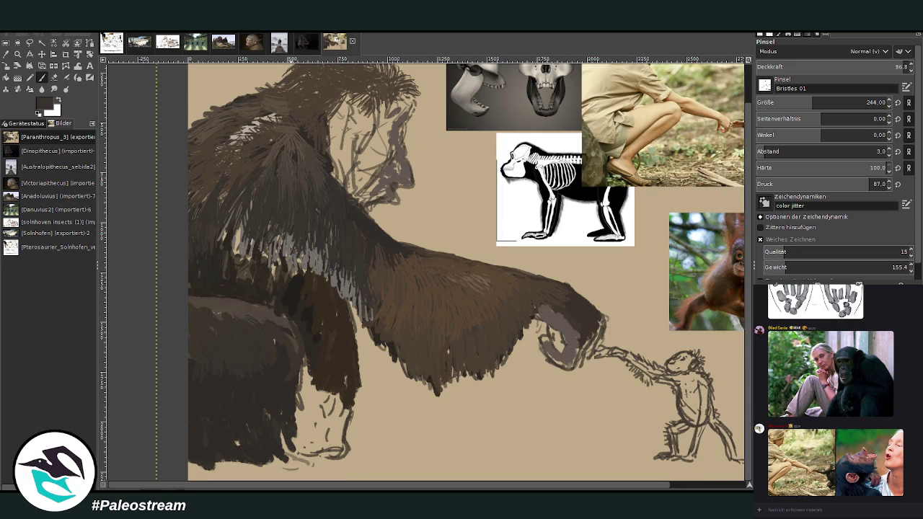
pyautogui.scroll(-5, 760, 448)
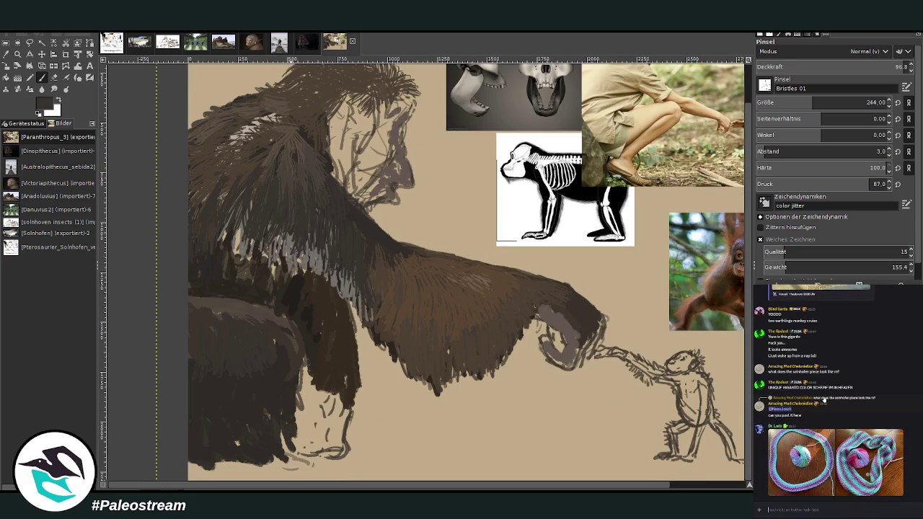
pyautogui.scroll(1, 826, 400)
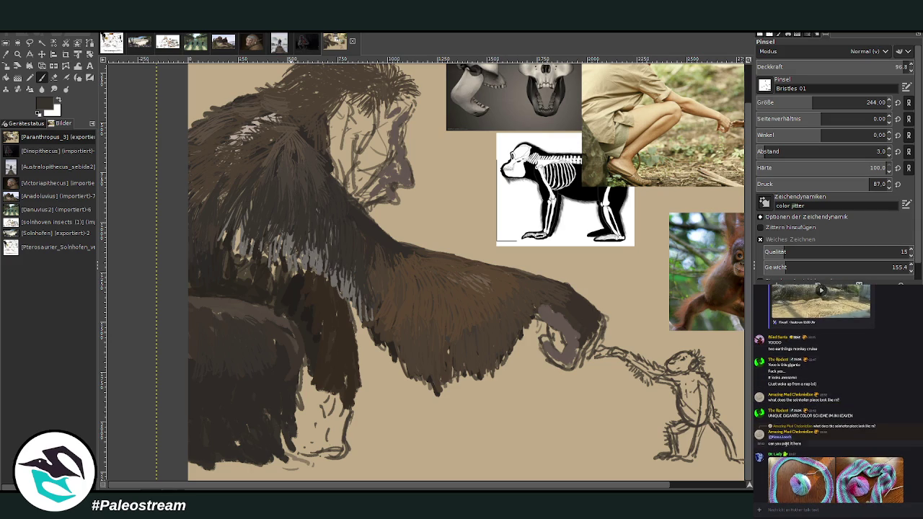
pyautogui.scroll(-1, 764, 383)
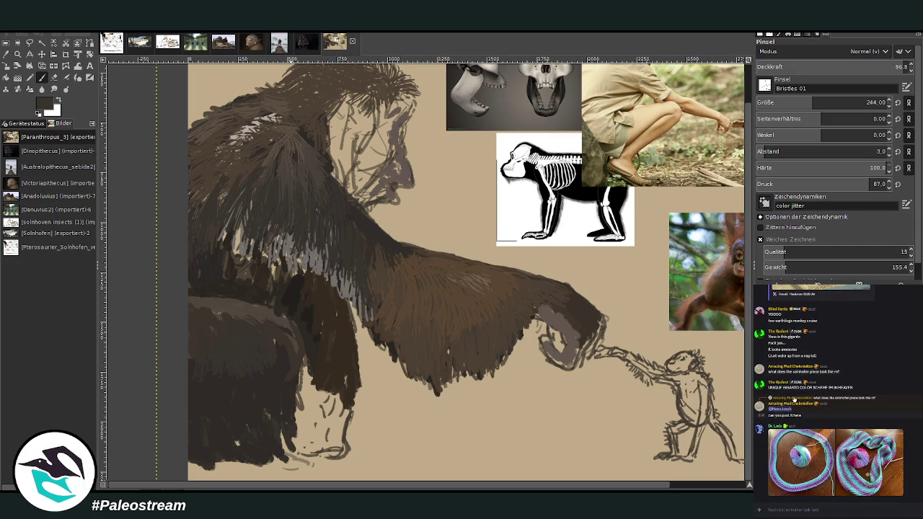
pyautogui.scroll(2, 777, 361)
pyautogui.scroll(-2, 777, 361)
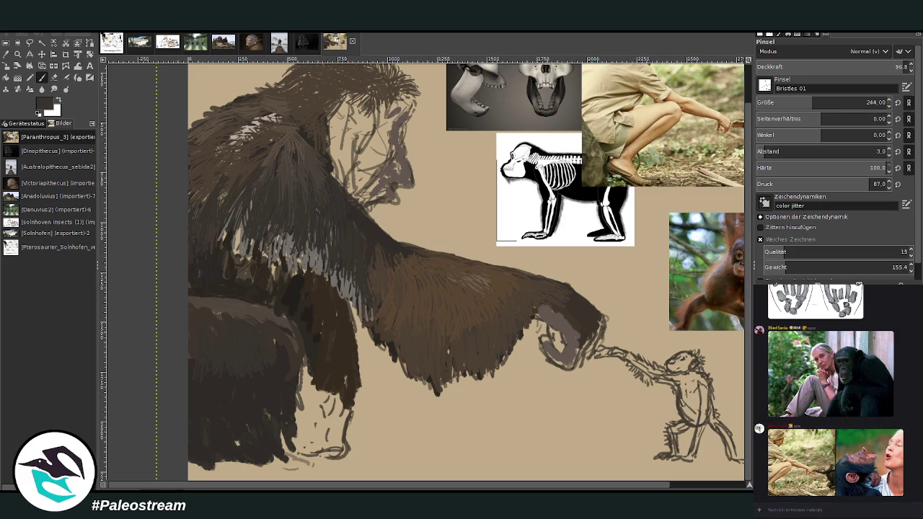
pyautogui.moveTo(292, 124)
pyautogui.mouseDown()
pyautogui.moveTo(229, 134)
pyautogui.moveTo(225, 166)
pyautogui.mouseUp()
pyautogui.moveTo(281, 117)
pyautogui.mouseDown()
pyautogui.moveTo(216, 133)
pyautogui.moveTo(209, 175)
pyautogui.mouseUp()
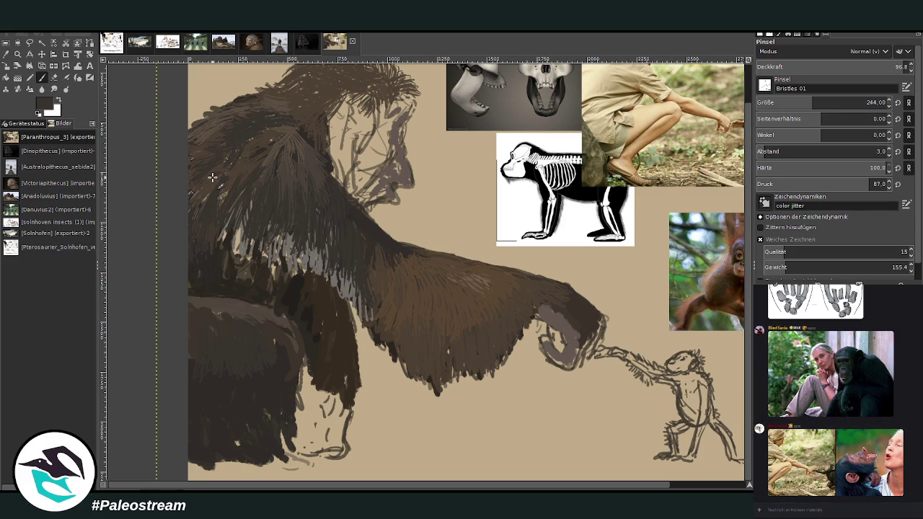
pyautogui.press('o')
pyautogui.click(315, 103)
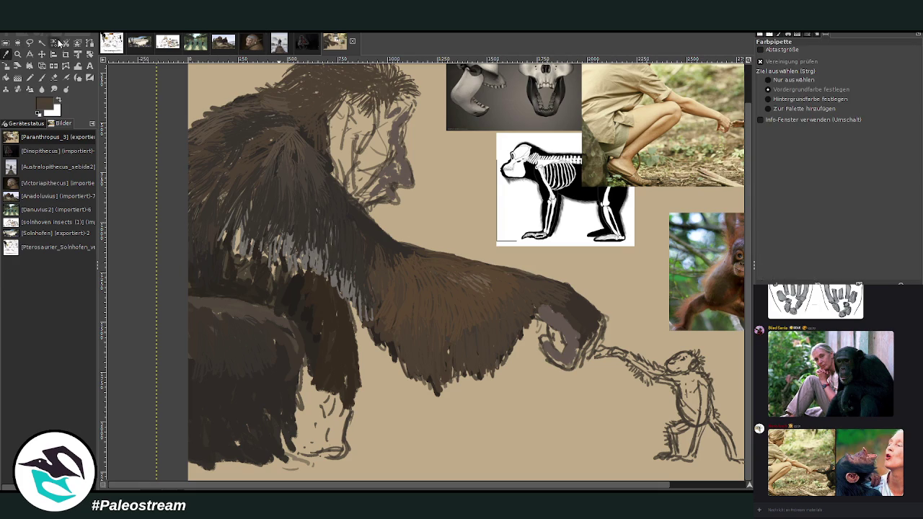
# At 51.4 opacity, paint bristle strokes along the arm and lighter hair on the head and upper back.
pyautogui.press('p')
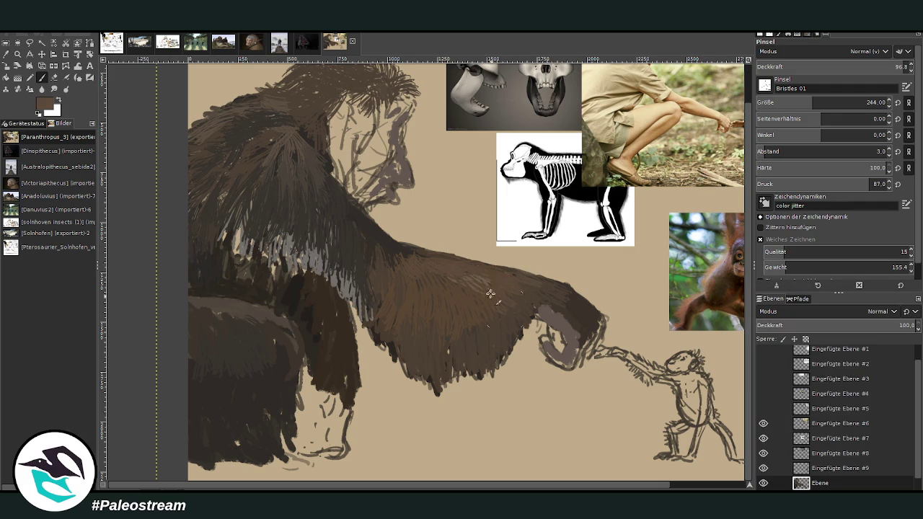
pyautogui.moveTo(504, 285); pyautogui.dragTo(545, 286)
pyautogui.click(834, 66)
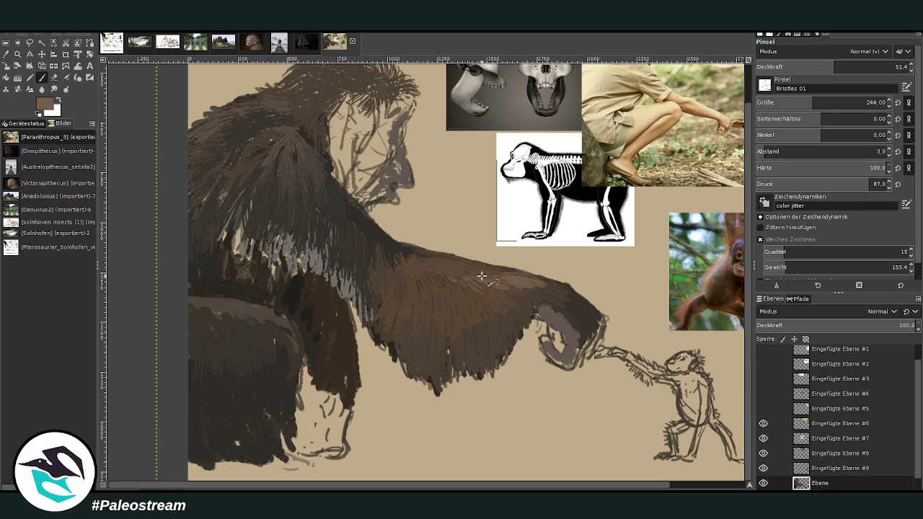
pyautogui.moveTo(474, 270); pyautogui.dragTo(411, 280)
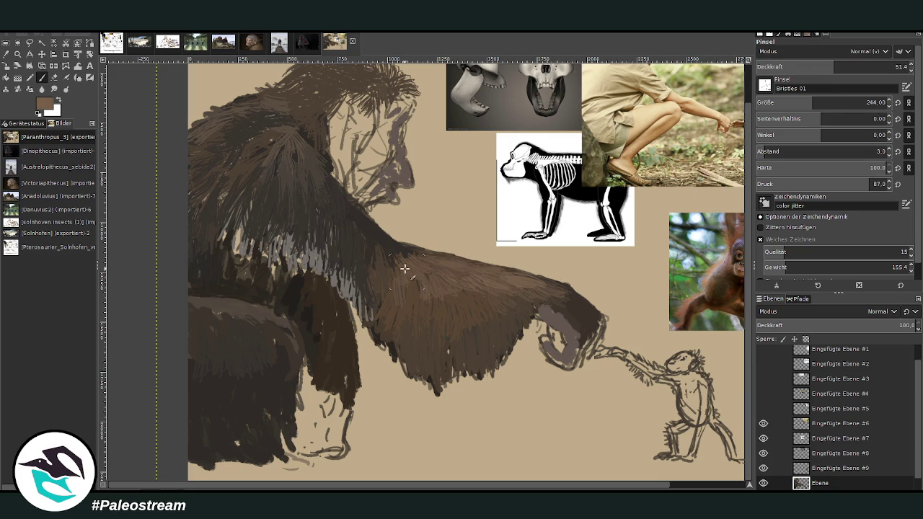
pyautogui.moveTo(268, 127); pyautogui.dragTo(251, 147)
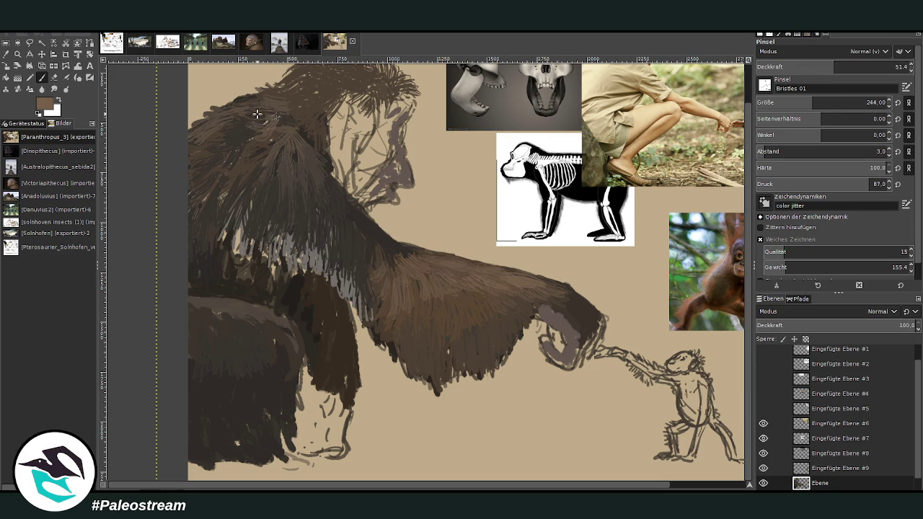
pyautogui.moveTo(275, 119)
pyautogui.mouseDown()
pyautogui.moveTo(220, 136)
pyautogui.moveTo(252, 123)
pyautogui.moveTo(205, 203)
pyautogui.mouseUp()
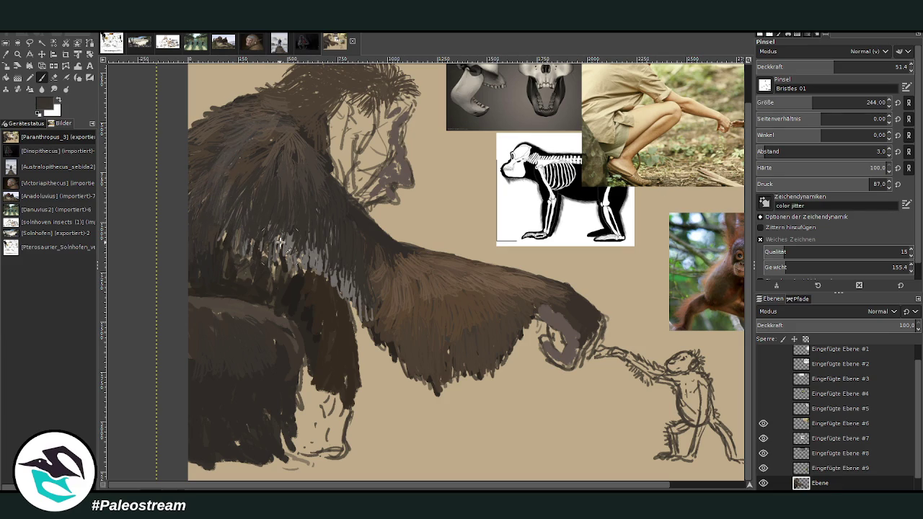
# At 72.9 opacity, paint dark hair over the grey shoulder streaks and upper arm.
pyautogui.moveTo(840, 70); pyautogui.dragTo(869, 70)
pyautogui.moveTo(274, 253)
pyautogui.mouseDown()
pyautogui.moveTo(303, 245)
pyautogui.moveTo(278, 260)
pyautogui.mouseUp()
pyautogui.moveTo(265, 227)
pyautogui.mouseDown()
pyautogui.moveTo(271, 260)
pyautogui.moveTo(260, 230)
pyautogui.moveTo(227, 240)
pyautogui.moveTo(221, 217)
pyautogui.mouseUp()
pyautogui.moveTo(303, 233)
pyautogui.mouseDown()
pyautogui.moveTo(307, 253)
pyautogui.moveTo(331, 267)
pyautogui.moveTo(370, 260)
pyautogui.mouseUp()
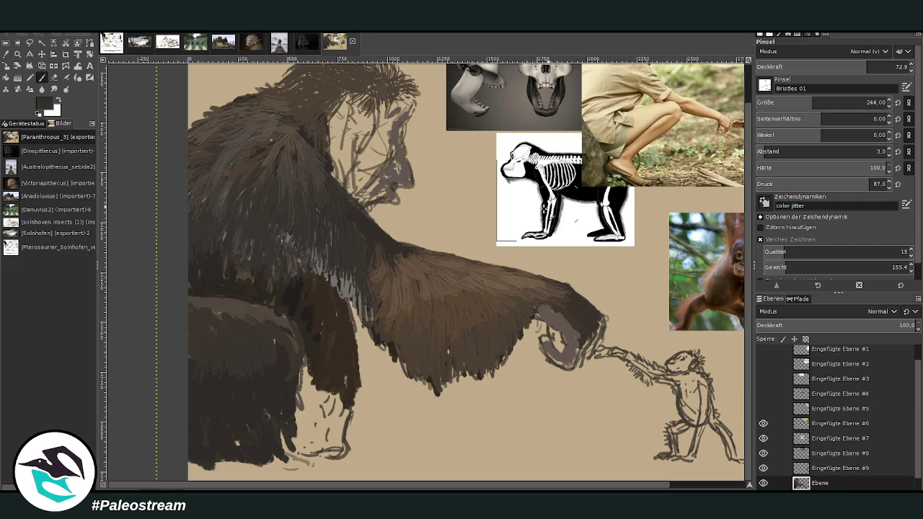
pyautogui.moveTo(407, 321)
pyautogui.mouseDown()
pyautogui.moveTo(365, 274)
pyautogui.moveTo(354, 296)
pyautogui.moveTo(328, 272)
pyautogui.mouseUp()
# Using a greyish brown from the orangutan photo at 34.7 opacity, layer translucent hair over shoulder, back, leg and arm.
pyautogui.keyDown('ctrl'); pyautogui.click(705, 243); pyautogui.keyUp('ctrl')
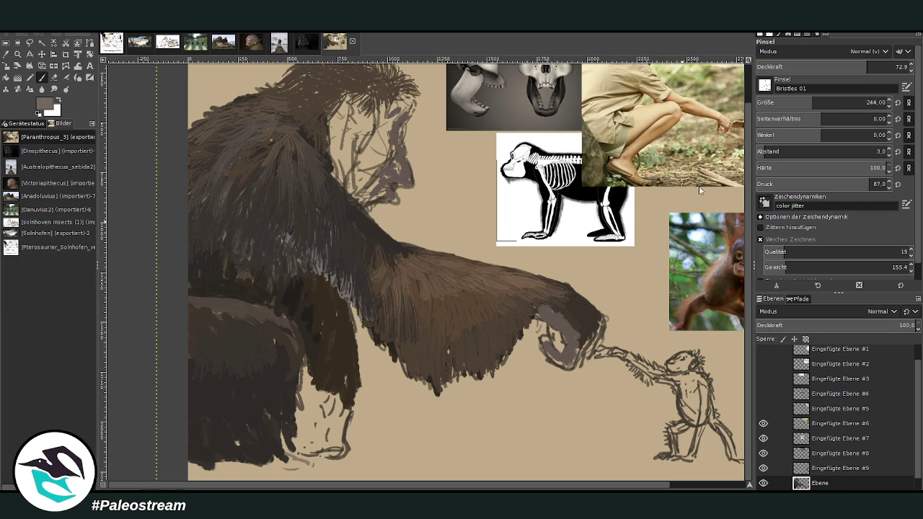
pyautogui.moveTo(272, 225)
pyautogui.mouseDown()
pyautogui.moveTo(219, 201)
pyautogui.moveTo(213, 188)
pyautogui.moveTo(261, 217)
pyautogui.mouseUp()
pyautogui.click(809, 66)
pyautogui.moveTo(237, 165)
pyautogui.mouseDown()
pyautogui.moveTo(206, 182)
pyautogui.moveTo(202, 224)
pyautogui.moveTo(200, 145)
pyautogui.mouseUp()
pyautogui.moveTo(242, 109)
pyautogui.mouseDown()
pyautogui.moveTo(259, 108)
pyautogui.moveTo(216, 155)
pyautogui.moveTo(276, 132)
pyautogui.moveTo(299, 96)
pyautogui.moveTo(303, 108)
pyautogui.mouseUp()
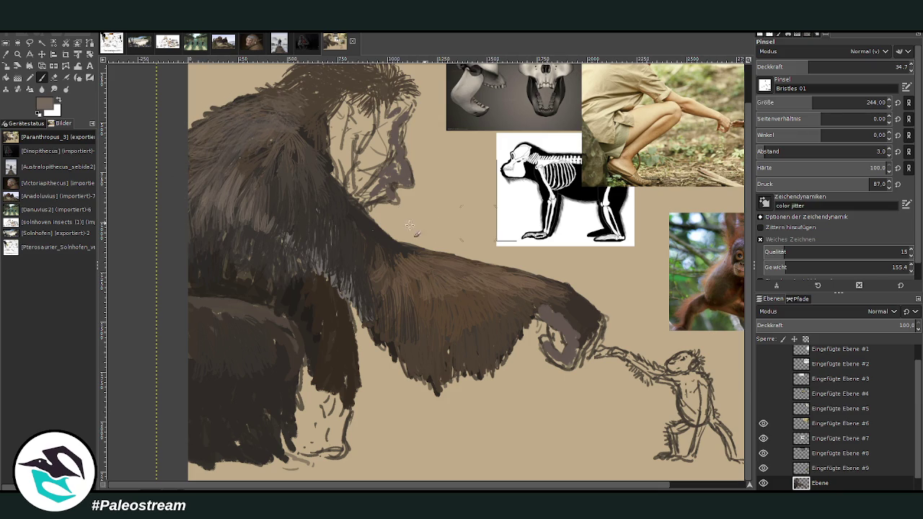
pyautogui.moveTo(252, 331)
pyautogui.mouseDown()
pyautogui.moveTo(215, 309)
pyautogui.moveTo(208, 323)
pyautogui.moveTo(273, 322)
pyautogui.moveTo(288, 340)
pyautogui.moveTo(202, 313)
pyautogui.moveTo(191, 336)
pyautogui.moveTo(202, 320)
pyautogui.moveTo(243, 340)
pyautogui.moveTo(257, 322)
pyautogui.moveTo(201, 308)
pyautogui.mouseUp()
pyautogui.moveTo(344, 340)
pyautogui.mouseDown()
pyautogui.moveTo(341, 372)
pyautogui.moveTo(342, 310)
pyautogui.moveTo(335, 358)
pyautogui.mouseUp()
pyautogui.scroll(-1, 335, 361)
pyautogui.scroll(-2, 301, 378)
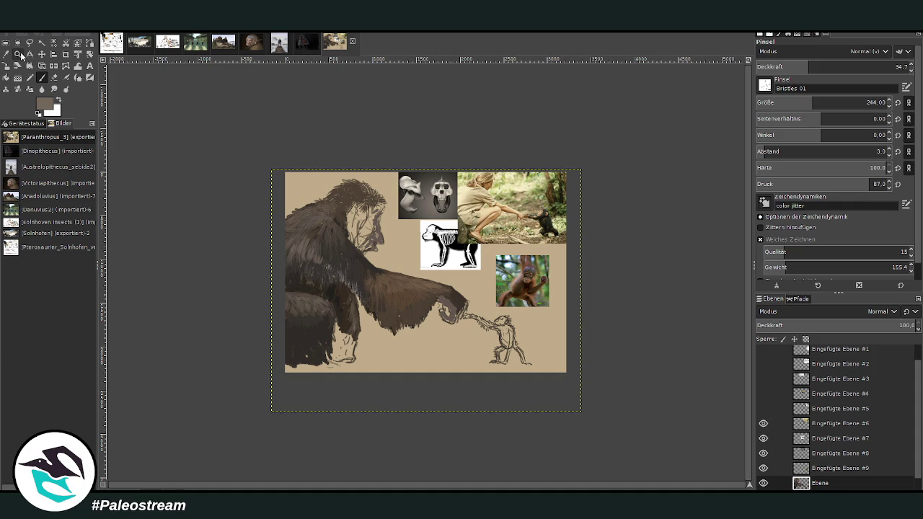
# Zoom in on the hominin's head and set the Chalk 03 brush to 73.2 opacity.
pyautogui.click(17, 54)
pyautogui.moveTo(325, 162); pyautogui.dragTo(487, 384)
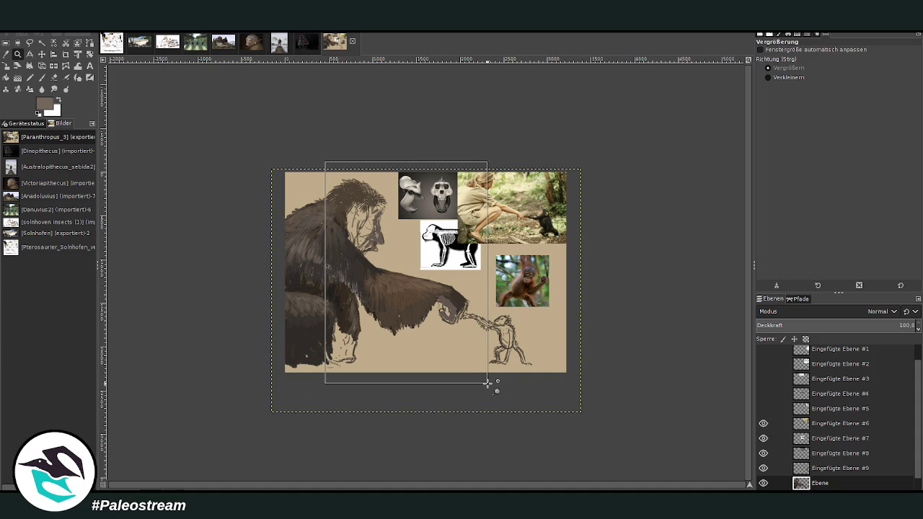
pyautogui.moveTo(488, 384); pyautogui.dragTo(488, 384)
pyautogui.moveTo(293, 87); pyautogui.dragTo(461, 305)
pyautogui.press('p')
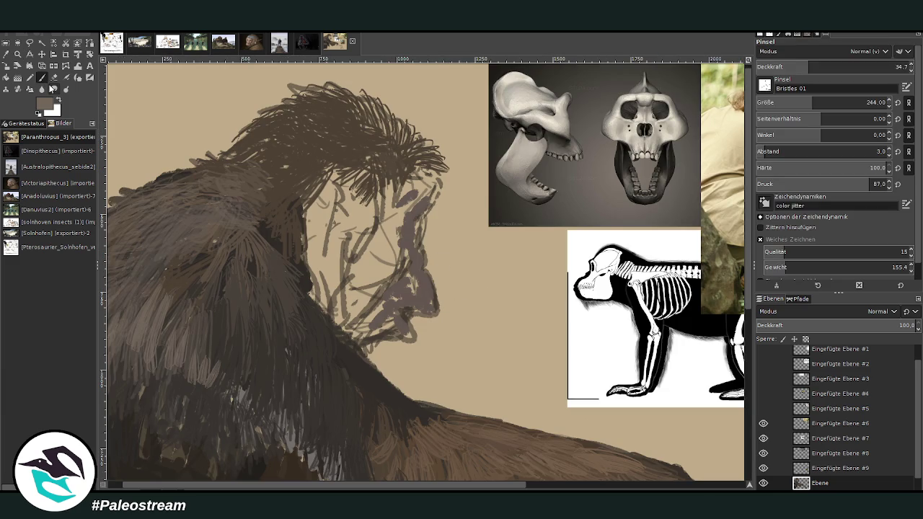
pyautogui.scroll(-5, 764, 86)
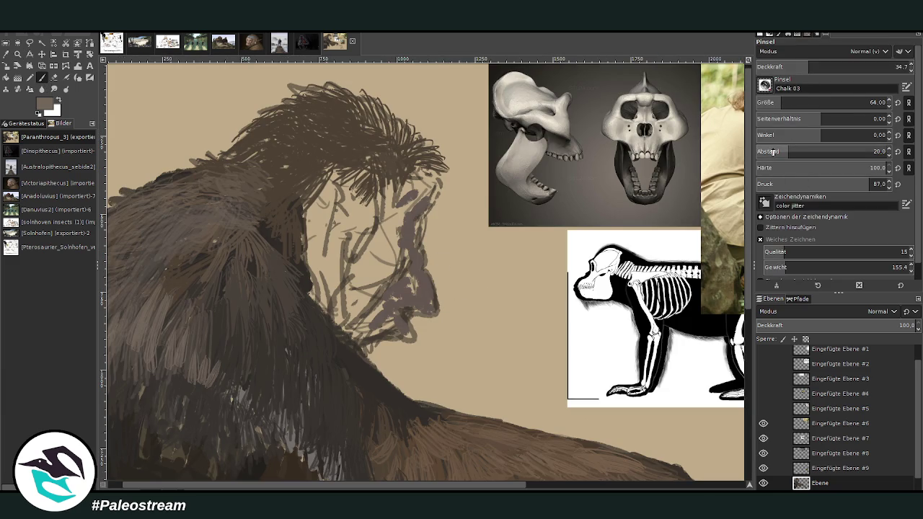
pyautogui.moveTo(825, 69); pyautogui.dragTo(868, 69)
pyautogui.moveTo(858, 103); pyautogui.dragTo(871, 102)
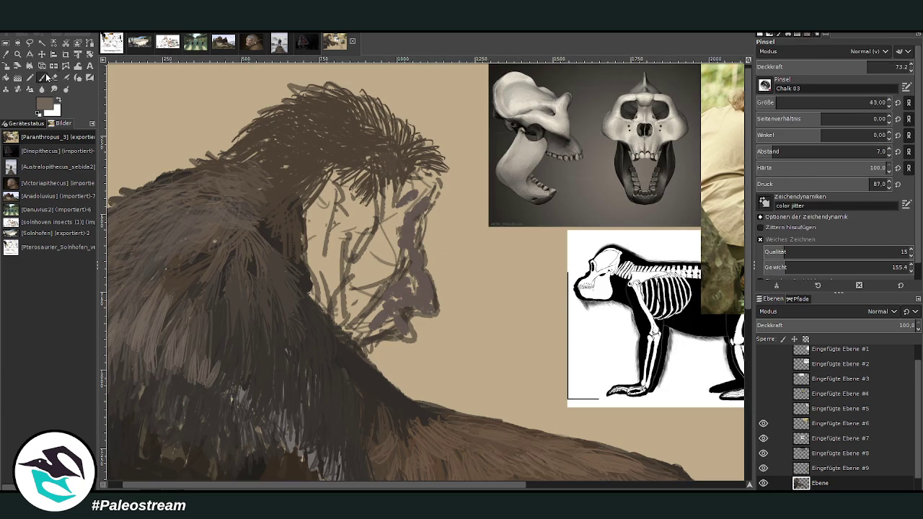
# Paint grey-purple chalk over the snout, mouth and nose.
pyautogui.moveTo(418, 268)
pyautogui.mouseDown()
pyautogui.moveTo(421, 285)
pyautogui.moveTo(401, 299)
pyautogui.moveTo(424, 297)
pyautogui.moveTo(416, 254)
pyautogui.mouseUp()
pyautogui.keyDown('ctrl'); pyautogui.click(713, 225); pyautogui.keyUp('ctrl')
pyautogui.moveTo(422, 289)
pyautogui.mouseDown()
pyautogui.moveTo(416, 280)
pyautogui.moveTo(402, 308)
pyautogui.mouseUp()
# Shape the chin, jaw, mouth and lips with darker chalk strokes.
pyautogui.keyDown('ctrl'); pyautogui.click(654, 165); pyautogui.keyUp('ctrl')
pyautogui.moveTo(412, 342); pyautogui.dragTo(377, 319)
pyautogui.keyDown('ctrl'); pyautogui.click(703, 261); pyautogui.keyUp('ctrl')
pyautogui.moveTo(415, 347)
pyautogui.mouseDown()
pyautogui.moveTo(386, 334)
pyautogui.moveTo(356, 339)
pyautogui.moveTo(365, 333)
pyautogui.moveTo(356, 351)
pyautogui.mouseUp()
pyautogui.moveTo(385, 301); pyautogui.dragTo(368, 326)
pyautogui.moveTo(400, 277); pyautogui.dragTo(375, 314)
pyautogui.moveTo(415, 250); pyautogui.dragTo(402, 291)
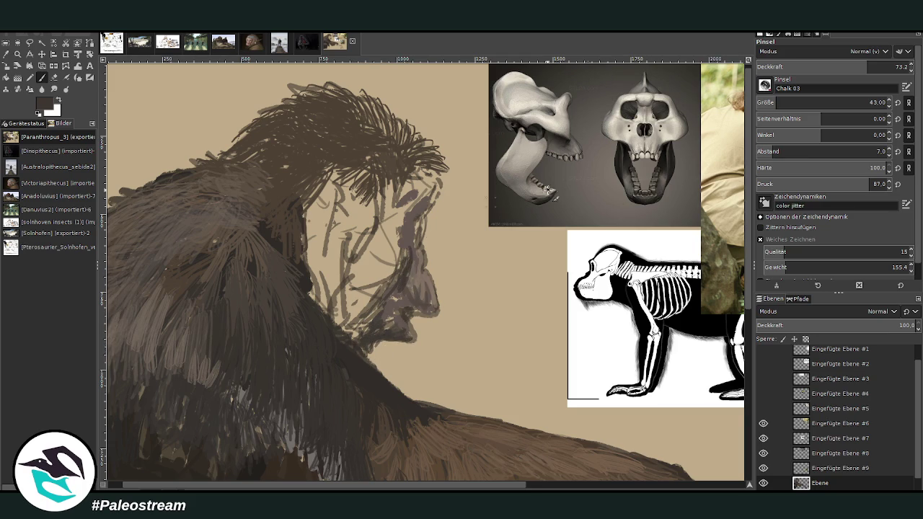
# Paint light grey-brown from the skull photo along the nose, cheek and mouth.
pyautogui.keyDown('ctrl'); pyautogui.click(709, 254); pyautogui.keyUp('ctrl')
pyautogui.moveTo(708, 248); pyautogui.dragTo(502, 73)
pyautogui.moveTo(405, 246)
pyautogui.mouseDown()
pyautogui.moveTo(401, 282)
pyautogui.moveTo(395, 267)
pyautogui.mouseUp()
pyautogui.moveTo(404, 231)
pyautogui.mouseDown()
pyautogui.moveTo(375, 303)
pyautogui.moveTo(378, 289)
pyautogui.mouseUp()
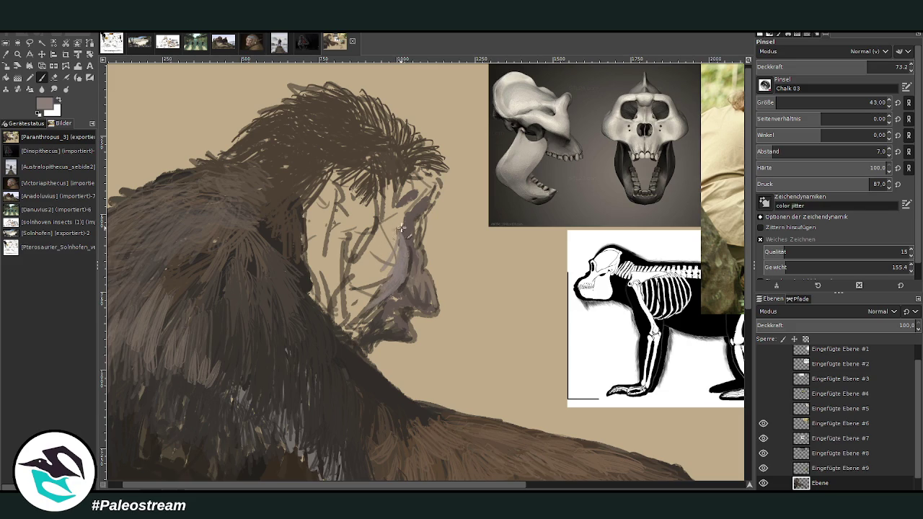
# Darken the brow, eye, nose and cheek in near-black and reshape the mouth and chin.
pyautogui.keyDown('ctrl'); pyautogui.click(697, 263); pyautogui.keyUp('ctrl')
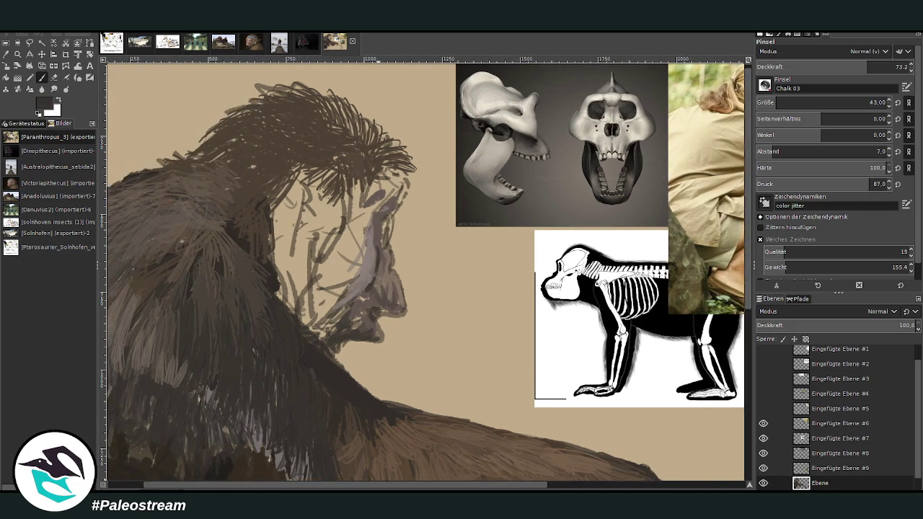
pyautogui.moveTo(412, 485); pyautogui.dragTo(417, 485)
pyautogui.moveTo(400, 215)
pyautogui.mouseDown()
pyautogui.moveTo(402, 228)
pyautogui.moveTo(412, 218)
pyautogui.mouseUp()
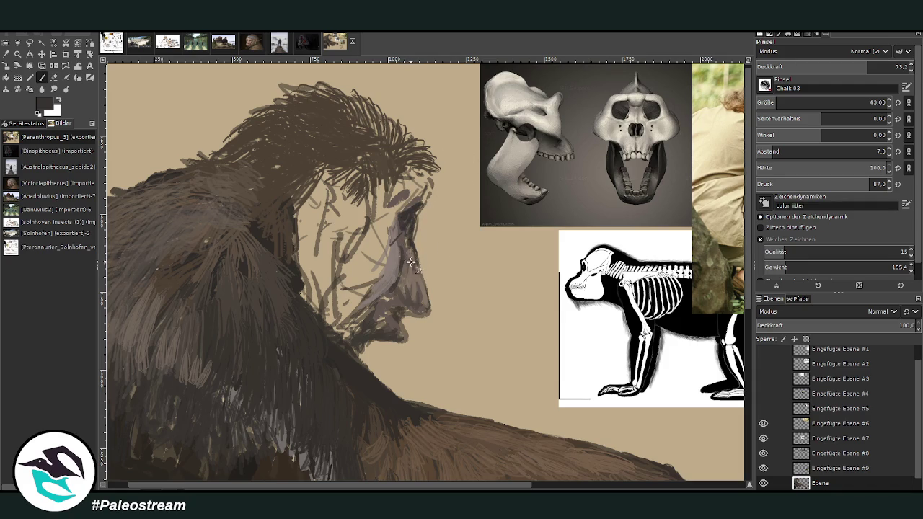
pyautogui.moveTo(409, 260); pyautogui.dragTo(413, 266)
pyautogui.moveTo(413, 308)
pyautogui.mouseDown()
pyautogui.moveTo(430, 323)
pyautogui.moveTo(399, 314)
pyautogui.moveTo(404, 333)
pyautogui.moveTo(362, 333)
pyautogui.mouseUp()
pyautogui.moveTo(398, 288)
pyautogui.mouseDown()
pyautogui.moveTo(375, 323)
pyautogui.moveTo(364, 309)
pyautogui.mouseUp()
# Add dark brown and reddish strokes on cheek, eye and nose, then darken the eye socket and snout.
pyautogui.keyDown('ctrl'); pyautogui.click(705, 261); pyautogui.keyUp('ctrl')
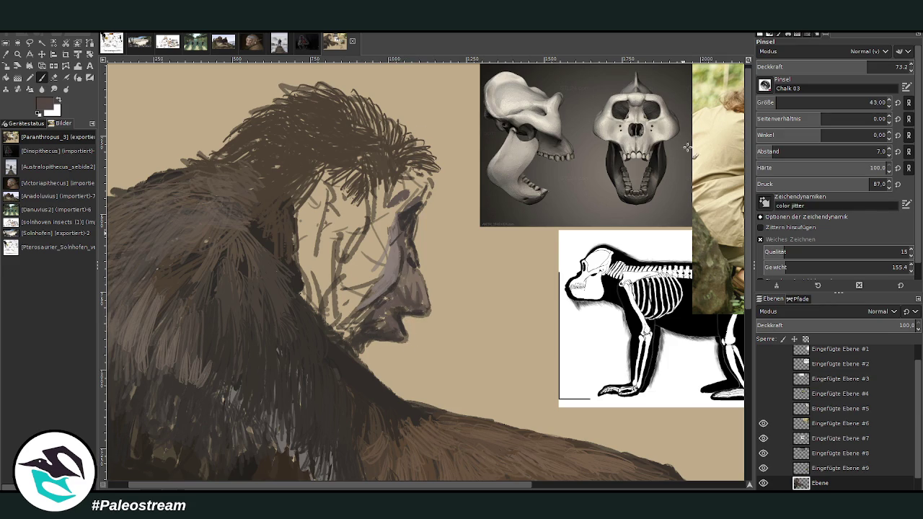
pyautogui.moveTo(393, 263)
pyautogui.mouseDown()
pyautogui.moveTo(389, 229)
pyautogui.moveTo(365, 307)
pyautogui.moveTo(353, 303)
pyautogui.mouseUp()
pyautogui.moveTo(357, 260)
pyautogui.mouseDown()
pyautogui.moveTo(365, 229)
pyautogui.moveTo(377, 279)
pyautogui.mouseUp()
pyautogui.keyDown('ctrl'); pyautogui.click(720, 249); pyautogui.keyUp('ctrl')
pyautogui.moveTo(382, 227)
pyautogui.mouseDown()
pyautogui.moveTo(364, 272)
pyautogui.moveTo(364, 245)
pyautogui.moveTo(379, 283)
pyautogui.moveTo(361, 295)
pyautogui.moveTo(386, 220)
pyautogui.moveTo(400, 208)
pyautogui.moveTo(386, 222)
pyautogui.mouseUp()
pyautogui.keyDown('ctrl'); pyautogui.click(712, 233); pyautogui.keyUp('ctrl')
pyautogui.keyDown('ctrl'); pyautogui.click(700, 259); pyautogui.keyUp('ctrl')
pyautogui.moveTo(409, 278)
pyautogui.mouseDown()
pyautogui.moveTo(427, 297)
pyautogui.moveTo(395, 287)
pyautogui.moveTo(378, 319)
pyautogui.moveTo(367, 326)
pyautogui.moveTo(360, 310)
pyautogui.moveTo(343, 336)
pyautogui.moveTo(313, 283)
pyautogui.mouseUp()
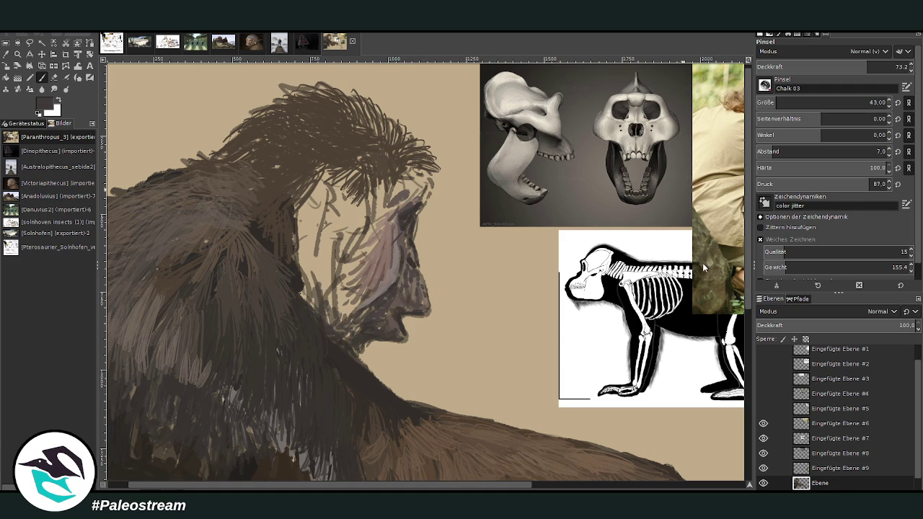
pyautogui.moveTo(775, 103); pyautogui.dragTo(797, 103)
# At 85.5 opacity, paint dark strokes on throat, back of neck, jaw, eye and between the arms.
pyautogui.moveTo(872, 66); pyautogui.dragTo(896, 66)
pyautogui.moveTo(341, 315)
pyautogui.mouseDown()
pyautogui.moveTo(331, 282)
pyautogui.moveTo(308, 284)
pyautogui.mouseUp()
pyautogui.moveTo(343, 343)
pyautogui.mouseDown()
pyautogui.moveTo(318, 310)
pyautogui.moveTo(353, 313)
pyautogui.moveTo(340, 334)
pyautogui.mouseUp()
pyautogui.moveTo(317, 303); pyautogui.dragTo(309, 268)
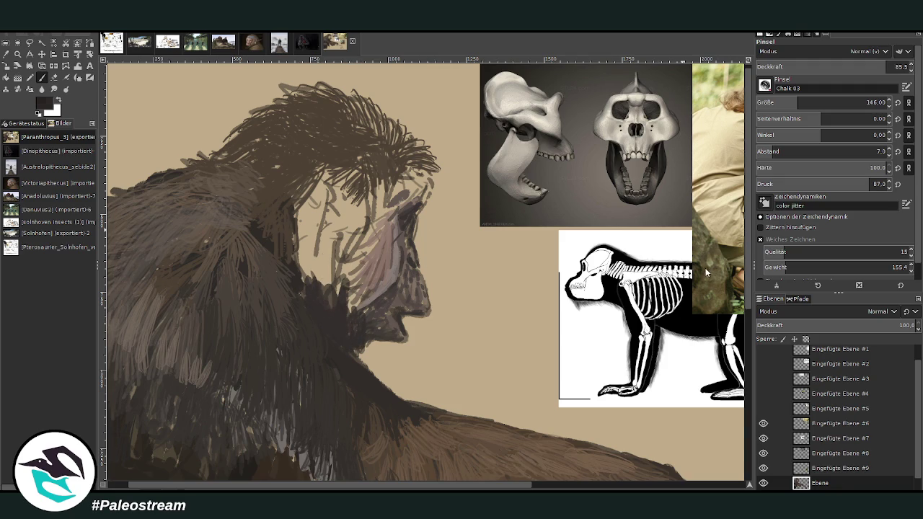
pyautogui.moveTo(352, 350)
pyautogui.mouseDown()
pyautogui.moveTo(302, 288)
pyautogui.moveTo(351, 330)
pyautogui.moveTo(368, 316)
pyautogui.moveTo(363, 350)
pyautogui.moveTo(355, 317)
pyautogui.moveTo(321, 283)
pyautogui.moveTo(305, 292)
pyautogui.moveTo(286, 257)
pyautogui.mouseUp()
pyautogui.moveTo(303, 286)
pyautogui.mouseDown()
pyautogui.moveTo(289, 202)
pyautogui.moveTo(260, 242)
pyautogui.mouseUp()
pyautogui.moveTo(351, 265)
pyautogui.mouseDown()
pyautogui.moveTo(344, 239)
pyautogui.moveTo(347, 288)
pyautogui.mouseUp()
pyautogui.moveTo(403, 219); pyautogui.dragTo(411, 212)
pyautogui.moveTo(365, 321); pyautogui.dragTo(393, 338)
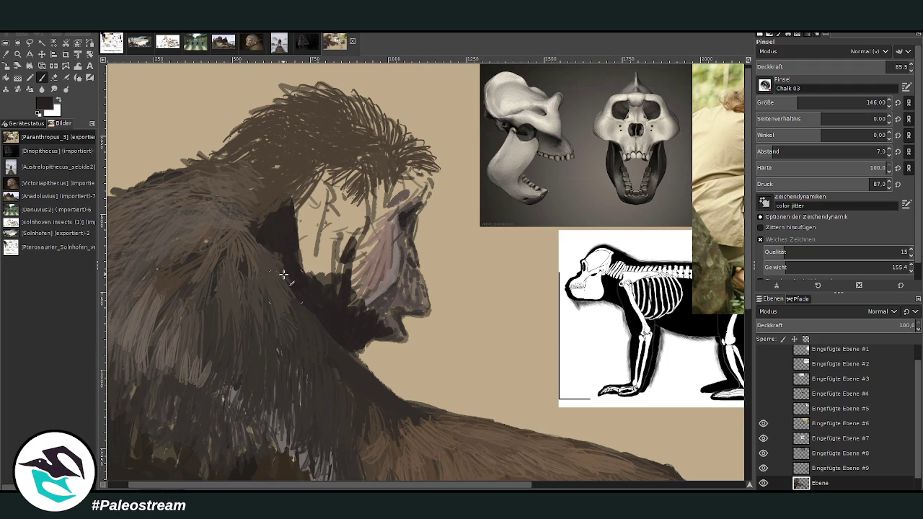
pyautogui.scroll(-5, 723, 365)
pyautogui.moveTo(262, 261)
pyautogui.mouseDown()
pyautogui.moveTo(233, 313)
pyautogui.moveTo(233, 305)
pyautogui.moveTo(251, 321)
pyautogui.moveTo(261, 352)
pyautogui.moveTo(289, 324)
pyautogui.moveTo(255, 414)
pyautogui.moveTo(304, 430)
pyautogui.mouseUp()
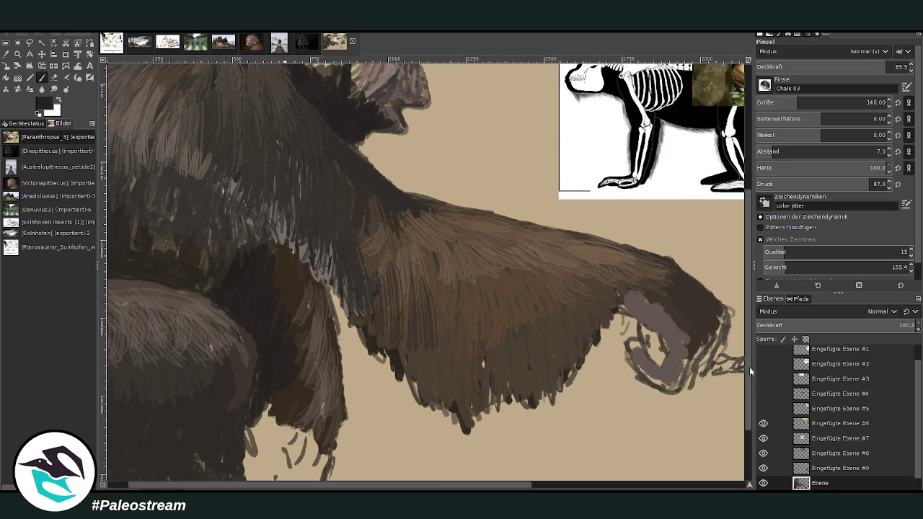
# Deepen the shadow below the head hair and paint dark grey-brown over the cheek, brow and eye.
pyautogui.moveTo(749, 366); pyautogui.dragTo(743, 242)
pyautogui.moveTo(309, 252)
pyautogui.mouseDown()
pyautogui.moveTo(303, 217)
pyautogui.moveTo(299, 243)
pyautogui.moveTo(302, 209)
pyautogui.mouseUp()
pyautogui.keyDown('ctrl'); pyautogui.click(705, 261); pyautogui.keyUp('ctrl')
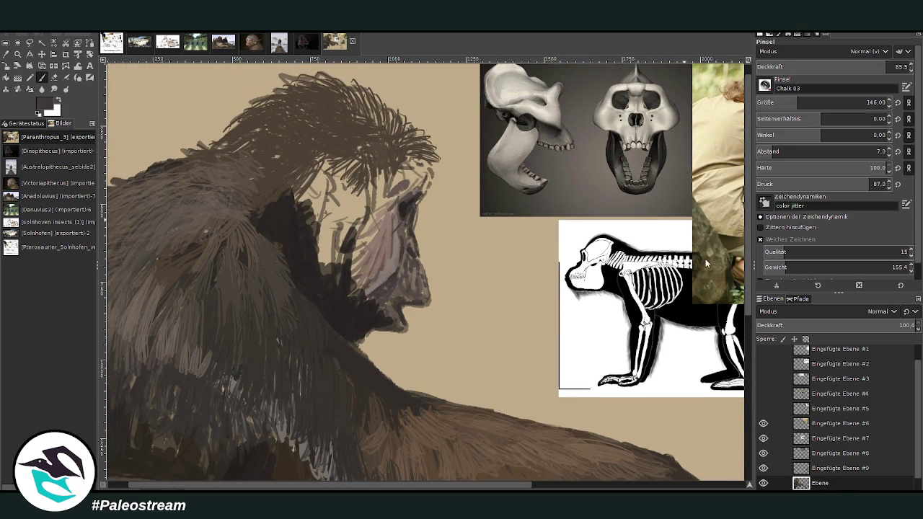
pyautogui.moveTo(333, 239)
pyautogui.mouseDown()
pyautogui.moveTo(325, 268)
pyautogui.moveTo(321, 223)
pyautogui.moveTo(349, 249)
pyautogui.moveTo(345, 221)
pyautogui.moveTo(332, 207)
pyautogui.moveTo(336, 193)
pyautogui.moveTo(306, 198)
pyautogui.moveTo(316, 219)
pyautogui.moveTo(357, 188)
pyautogui.moveTo(367, 206)
pyautogui.moveTo(400, 170)
pyautogui.mouseUp()
pyautogui.keyDown('ctrl'); pyautogui.click(706, 250); pyautogui.keyUp('ctrl')
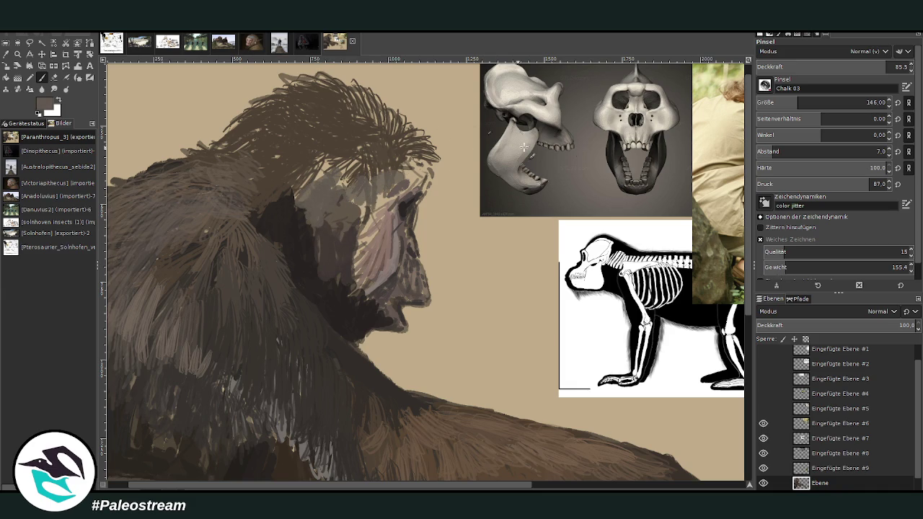
pyautogui.moveTo(829, 102); pyautogui.dragTo(785, 88)
pyautogui.moveTo(403, 178)
pyautogui.mouseDown()
pyautogui.moveTo(418, 173)
pyautogui.moveTo(400, 192)
pyautogui.mouseUp()
# Cover the pinkish cheek strokes with grey-brown and add faint light marks near the chin.
pyautogui.keyDown('ctrl'); pyautogui.click(696, 240); pyautogui.keyUp('ctrl')
pyautogui.keyDown('ctrl'); pyautogui.click(655, 140); pyautogui.keyUp('ctrl')
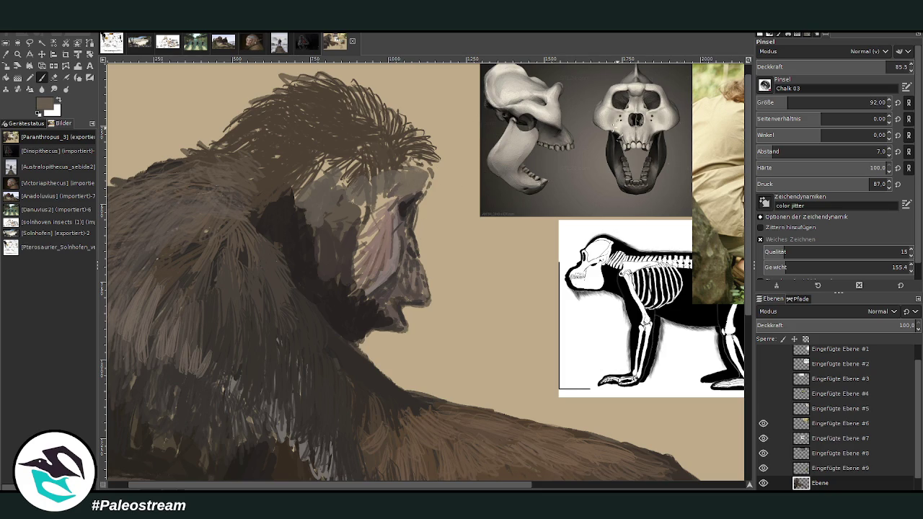
pyautogui.moveTo(381, 271); pyautogui.dragTo(390, 248)
pyautogui.keyDown('ctrl'); pyautogui.click(709, 250); pyautogui.keyUp('ctrl')
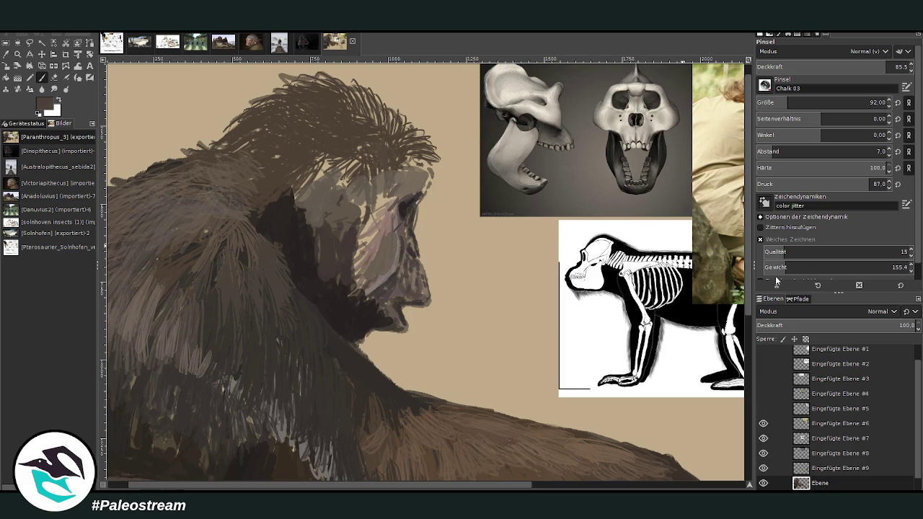
pyautogui.moveTo(392, 249)
pyautogui.mouseDown()
pyautogui.moveTo(383, 292)
pyautogui.moveTo(395, 242)
pyautogui.moveTo(377, 289)
pyautogui.moveTo(392, 273)
pyautogui.moveTo(375, 246)
pyautogui.mouseUp()
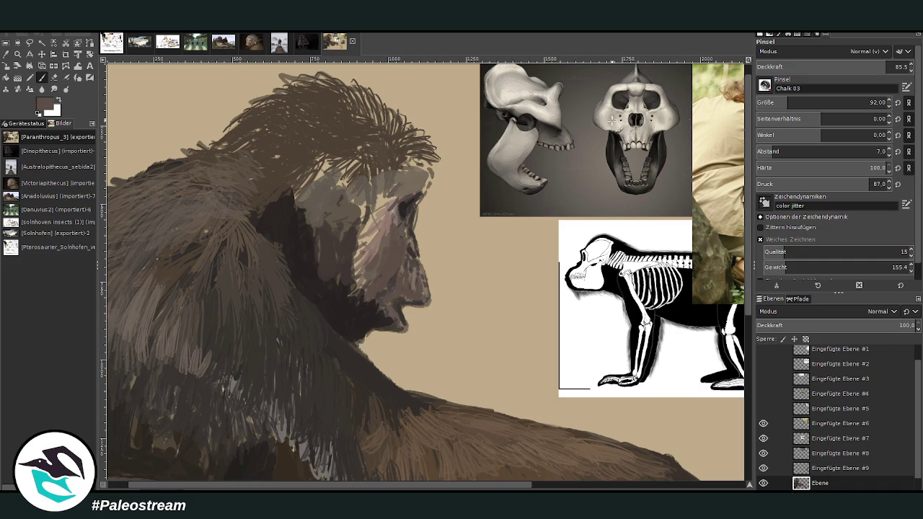
pyautogui.moveTo(380, 292)
pyautogui.mouseDown()
pyautogui.moveTo(387, 316)
pyautogui.moveTo(361, 302)
pyautogui.mouseUp()
# Paint darker brown strokes on the cheek below the eye, the eye edge and the brow.
pyautogui.keyDown('ctrl'); pyautogui.click(708, 261); pyautogui.keyUp('ctrl')
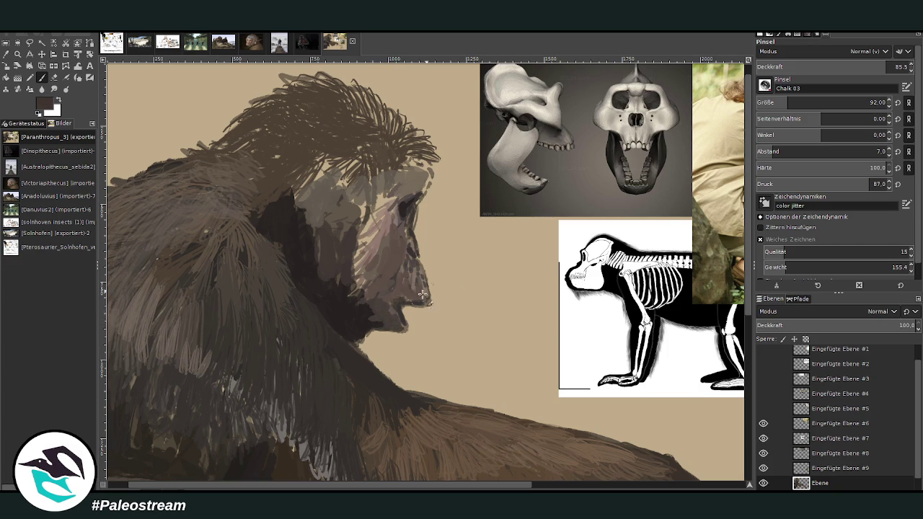
pyautogui.moveTo(376, 244)
pyautogui.mouseDown()
pyautogui.moveTo(364, 259)
pyautogui.moveTo(346, 257)
pyautogui.mouseUp()
pyautogui.moveTo(373, 249)
pyautogui.mouseDown()
pyautogui.moveTo(376, 223)
pyautogui.moveTo(401, 200)
pyautogui.moveTo(358, 224)
pyautogui.moveTo(357, 287)
pyautogui.moveTo(348, 272)
pyautogui.moveTo(358, 215)
pyautogui.moveTo(375, 217)
pyautogui.moveTo(358, 195)
pyautogui.moveTo(430, 171)
pyautogui.moveTo(426, 199)
pyautogui.moveTo(415, 198)
pyautogui.mouseUp()
pyautogui.keyDown('ctrl'); pyautogui.click(691, 240); pyautogui.keyUp('ctrl')
pyautogui.keyDown('ctrl'); pyautogui.click(706, 269); pyautogui.keyUp('ctrl')
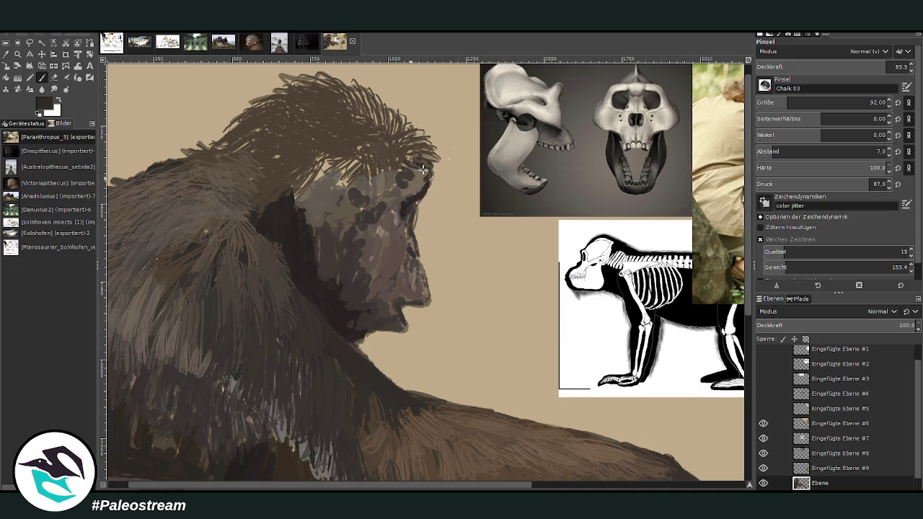
pyautogui.moveTo(425, 183)
pyautogui.mouseDown()
pyautogui.moveTo(411, 204)
pyautogui.moveTo(397, 202)
pyautogui.moveTo(417, 229)
pyautogui.moveTo(418, 200)
pyautogui.mouseUp()
pyautogui.click(53, 76)
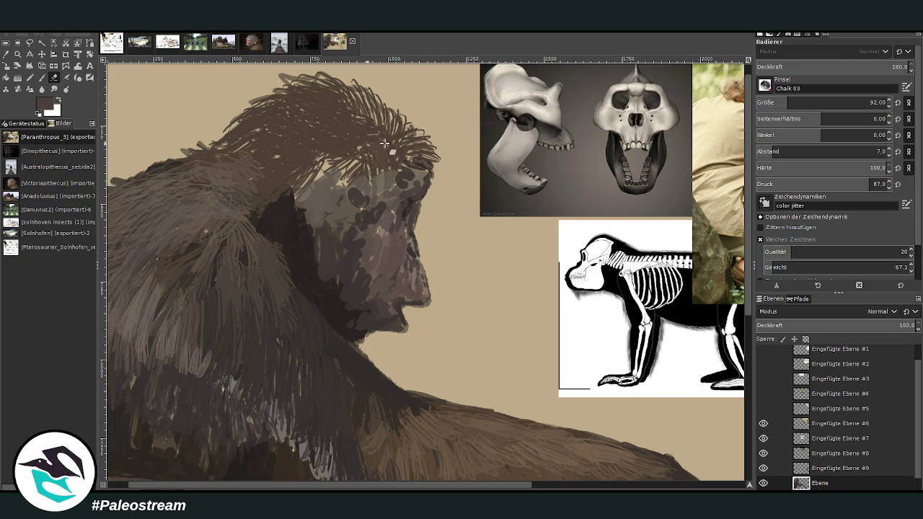
# Erase part of the dark cheek strokes and paint lighter grey-brown over the dark brow patches.
pyautogui.moveTo(424, 237)
pyautogui.mouseDown()
pyautogui.moveTo(415, 216)
pyautogui.moveTo(430, 200)
pyautogui.mouseUp()
pyautogui.click(42, 77)
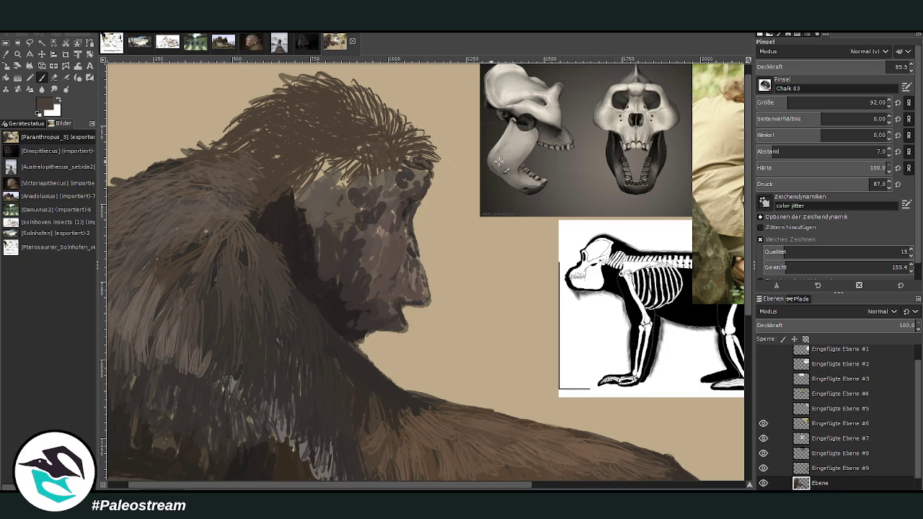
pyautogui.keyDown('ctrl'); pyautogui.click(712, 254); pyautogui.keyUp('ctrl')
pyautogui.moveTo(376, 192)
pyautogui.mouseDown()
pyautogui.moveTo(341, 181)
pyautogui.moveTo(291, 197)
pyautogui.moveTo(319, 180)
pyautogui.moveTo(314, 252)
pyautogui.mouseUp()
pyautogui.keyDown('ctrl'); pyautogui.click(712, 260); pyautogui.keyUp('ctrl')
# Hatch light grey-brown strokes down the cheek and jaw.
pyautogui.keyDown('ctrl'); pyautogui.click(707, 245); pyautogui.keyUp('ctrl')
pyautogui.moveTo(315, 214); pyautogui.dragTo(303, 243)
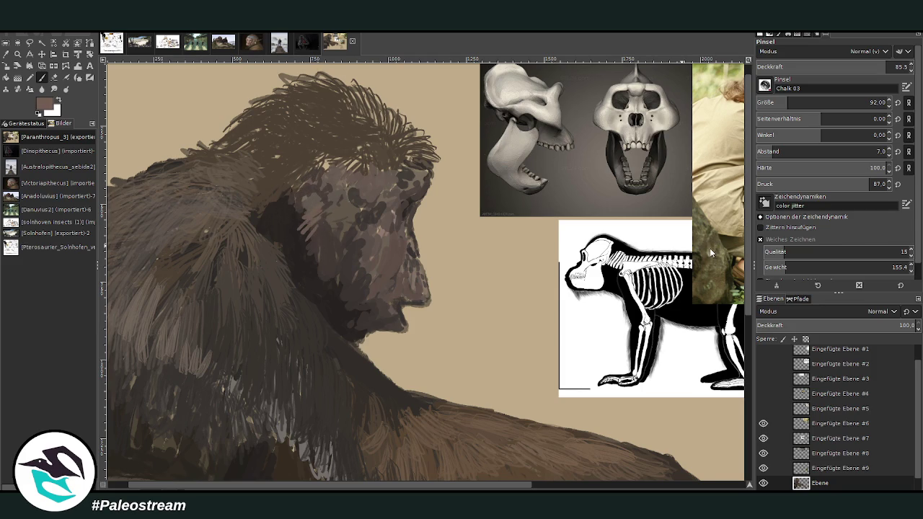
pyautogui.moveTo(300, 231); pyautogui.dragTo(321, 287)
pyautogui.moveTo(317, 249); pyautogui.dragTo(332, 308)
pyautogui.moveTo(292, 239)
pyautogui.mouseDown()
pyautogui.moveTo(302, 279)
pyautogui.moveTo(299, 264)
pyautogui.moveTo(322, 285)
pyautogui.moveTo(324, 310)
pyautogui.mouseUp()
# Add short dark brown hatches on the cheek, neck and head behind the eye.
pyautogui.keyDown('ctrl'); pyautogui.click(626, 104); pyautogui.keyUp('ctrl')
pyautogui.moveTo(315, 270); pyautogui.dragTo(323, 312)
pyautogui.moveTo(297, 216); pyautogui.dragTo(304, 247)
pyautogui.moveTo(295, 199)
pyautogui.mouseDown()
pyautogui.moveTo(287, 235)
pyautogui.moveTo(274, 232)
pyautogui.mouseUp()
pyautogui.moveTo(263, 184); pyautogui.dragTo(257, 217)
pyautogui.moveTo(312, 173); pyautogui.dragTo(297, 189)
pyautogui.moveTo(326, 150); pyautogui.dragTo(294, 206)
pyautogui.moveTo(322, 174); pyautogui.dragTo(326, 195)
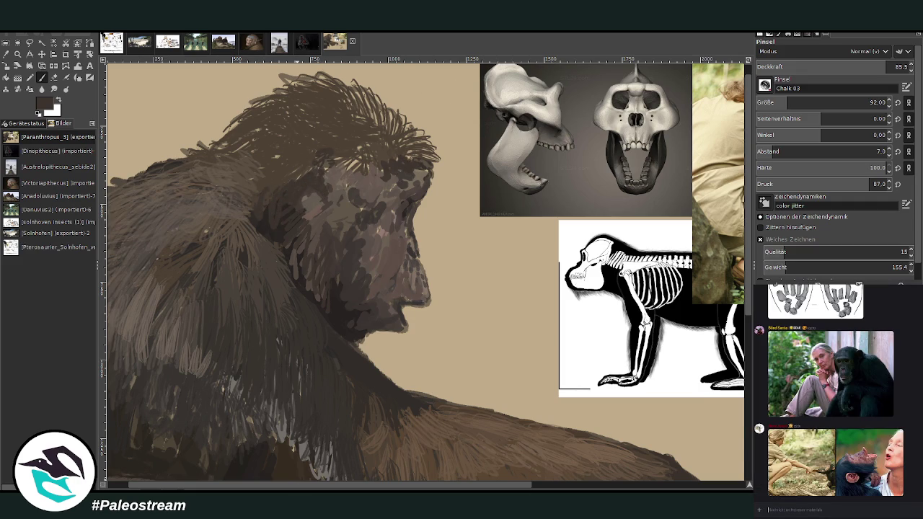
# Shrink the brush to size 52, dab small dark marks on the forehead, and zoom out.
pyautogui.click(869, 67)
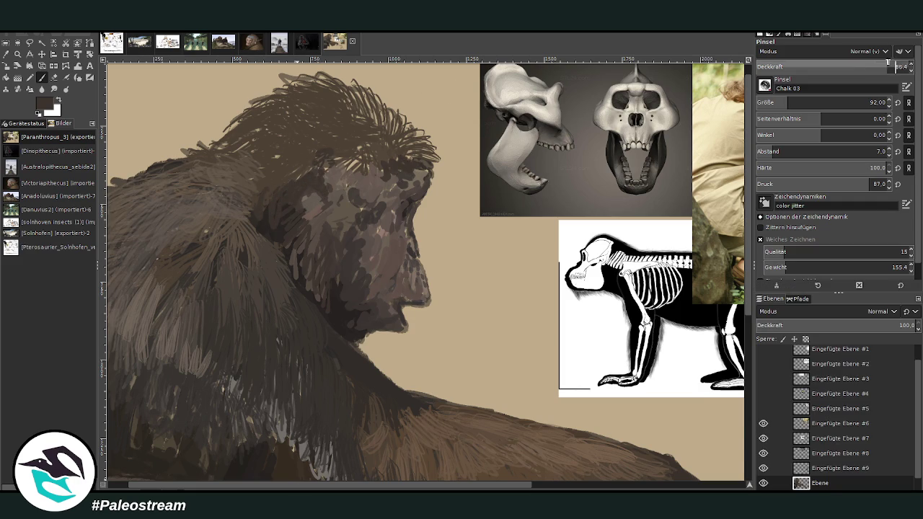
pyautogui.moveTo(784, 103); pyautogui.dragTo(775, 103)
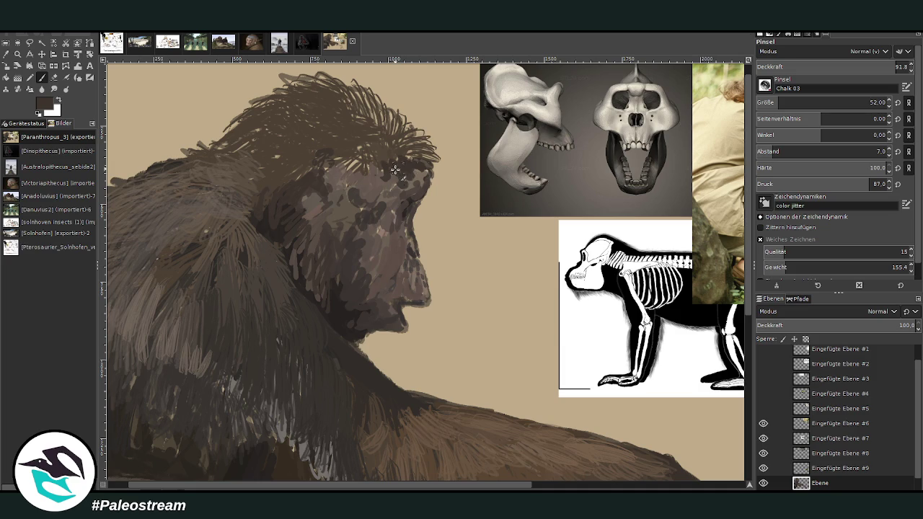
pyautogui.moveTo(383, 195)
pyautogui.mouseDown()
pyautogui.moveTo(349, 238)
pyautogui.moveTo(354, 184)
pyautogui.moveTo(328, 175)
pyautogui.moveTo(364, 173)
pyautogui.moveTo(359, 165)
pyautogui.mouseUp()
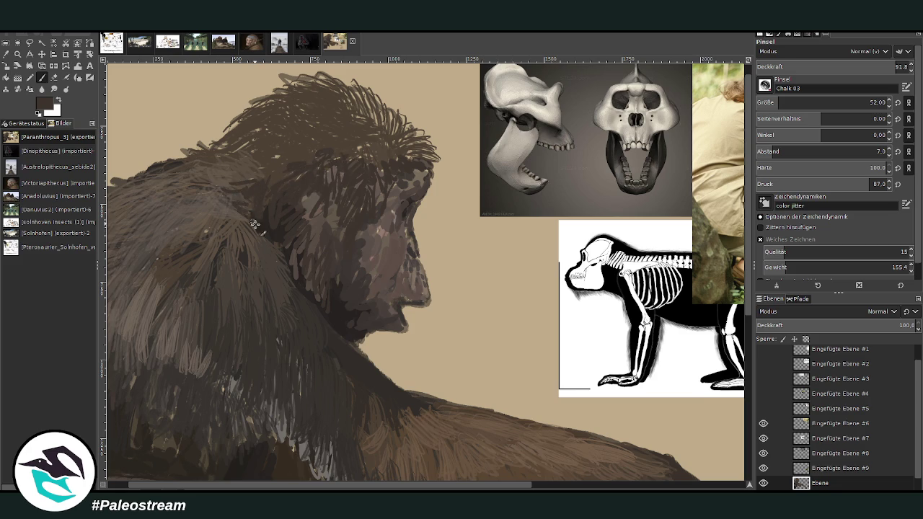
pyautogui.moveTo(373, 487); pyautogui.dragTo(354, 486)
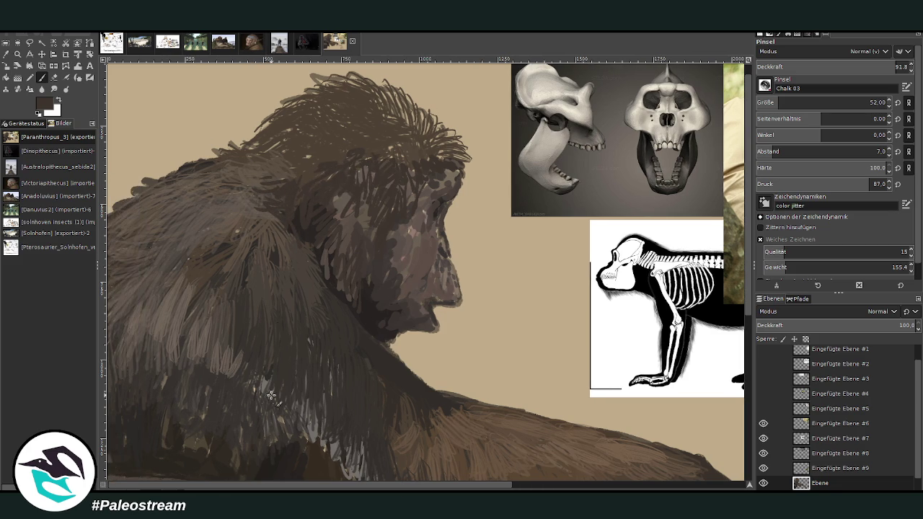
pyautogui.press('-')
pyautogui.press('-')
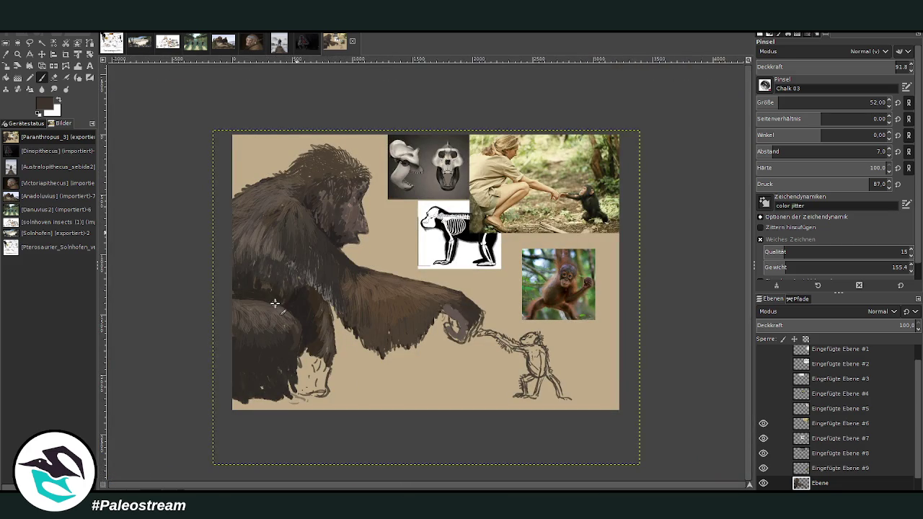
# With brush size 163 at 16.4 opacity, glaze faint strokes over the cheek and muzzle.
pyautogui.click(17, 54)
pyautogui.moveTo(325, 148); pyautogui.dragTo(414, 313)
pyautogui.click(42, 77)
pyautogui.click(867, 102)
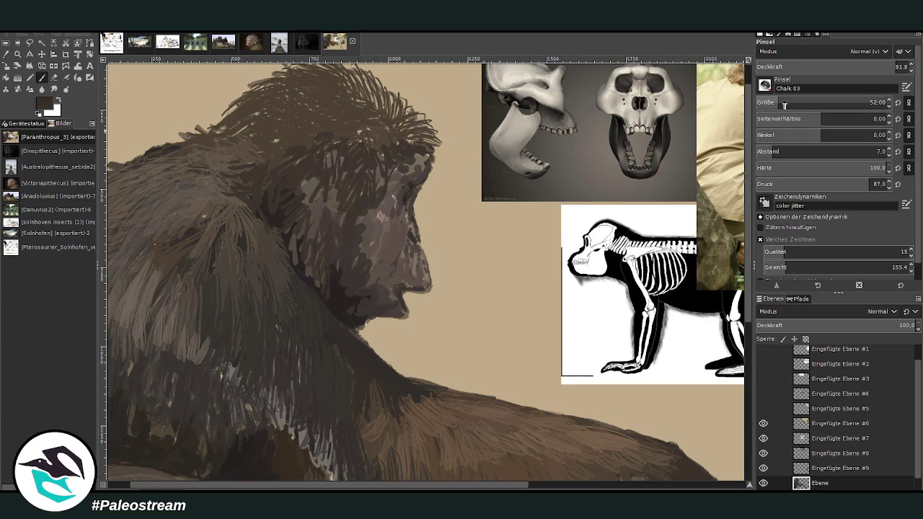
pyautogui.moveTo(374, 290)
pyautogui.mouseDown()
pyautogui.moveTo(395, 284)
pyautogui.moveTo(373, 279)
pyautogui.mouseUp()
pyautogui.hotkey('ctrl', 'z')
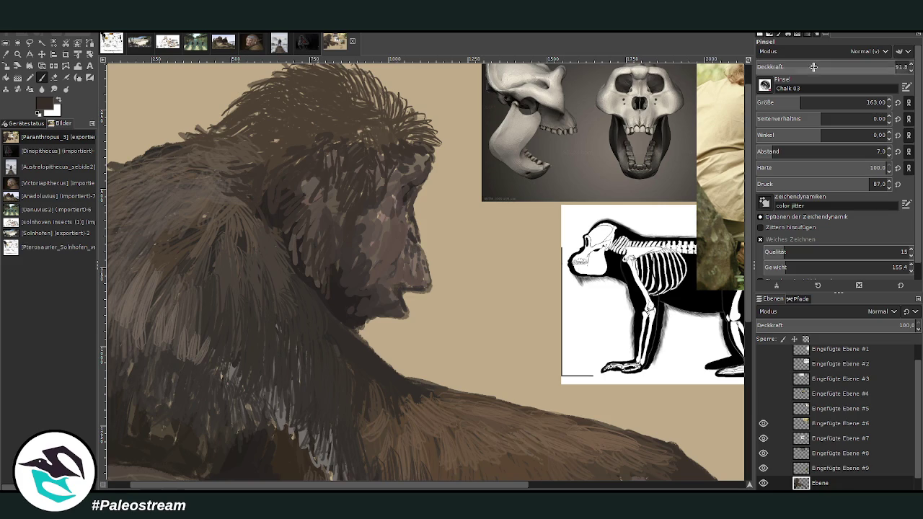
pyautogui.click(774, 67)
pyautogui.moveTo(432, 215)
pyautogui.mouseDown()
pyautogui.moveTo(382, 213)
pyautogui.moveTo(355, 264)
pyautogui.mouseUp()
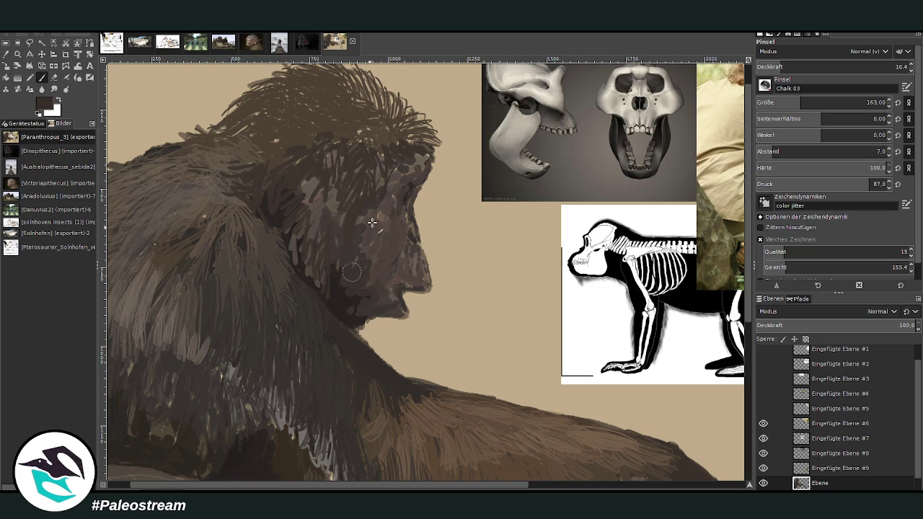
pyautogui.moveTo(404, 205)
pyautogui.mouseDown()
pyautogui.moveTo(360, 255)
pyautogui.moveTo(404, 234)
pyautogui.mouseUp()
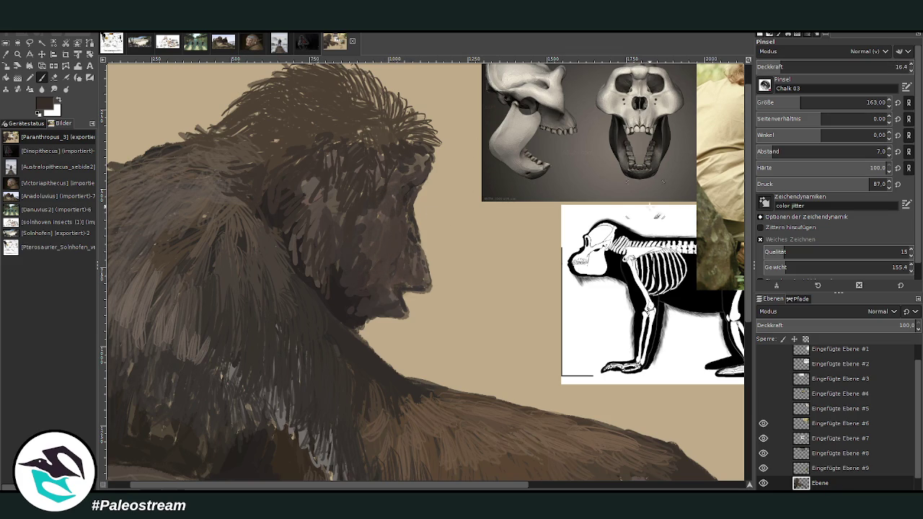
# Brighten the brow, upper face and cheek with light beige from the reference photo.
pyautogui.keyDown('ctrl'); pyautogui.click(713, 274); pyautogui.keyUp('ctrl')
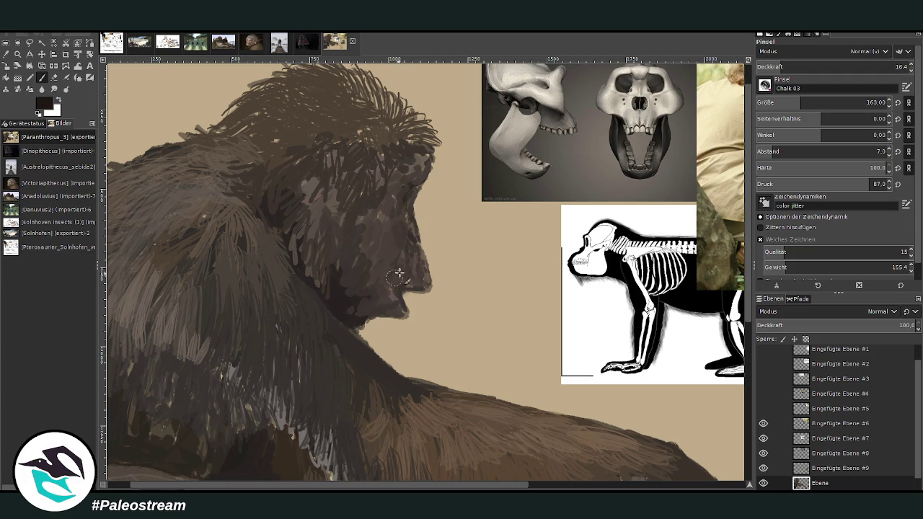
pyautogui.keyDown('ctrl'); pyautogui.click(706, 211); pyautogui.keyUp('ctrl')
pyautogui.moveTo(404, 178)
pyautogui.mouseDown()
pyautogui.moveTo(379, 196)
pyautogui.moveTo(382, 209)
pyautogui.mouseUp()
pyautogui.moveTo(422, 155)
pyautogui.mouseDown()
pyautogui.moveTo(382, 174)
pyautogui.moveTo(366, 220)
pyautogui.moveTo(342, 225)
pyautogui.moveTo(348, 251)
pyautogui.mouseUp()
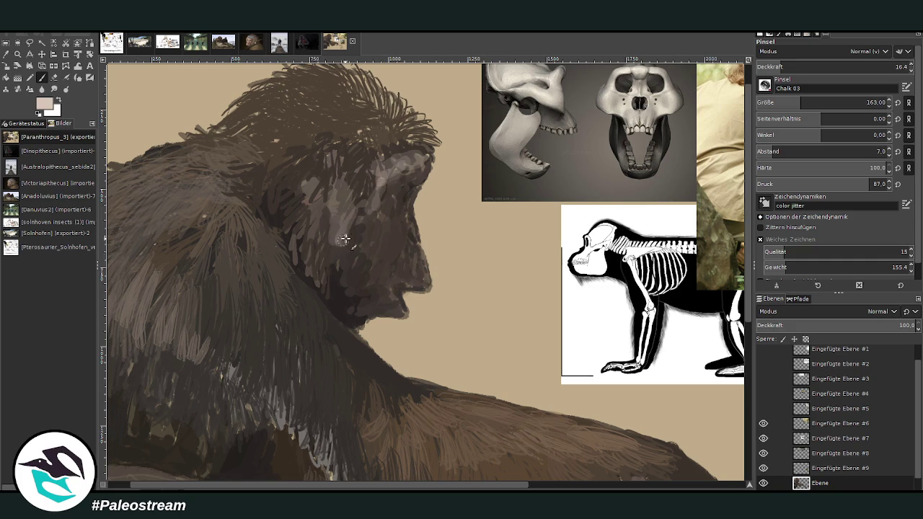
pyautogui.keyDown('ctrl'); pyautogui.click(706, 228); pyautogui.keyUp('ctrl')
pyautogui.moveTo(351, 213)
pyautogui.mouseDown()
pyautogui.moveTo(324, 177)
pyautogui.moveTo(292, 176)
pyautogui.mouseUp()
# Zoom in on the ape's head and shoulder.
pyautogui.scroll(-1, 292, 176)
pyautogui.scroll(-3, 292, 176)
pyautogui.click(17, 55)
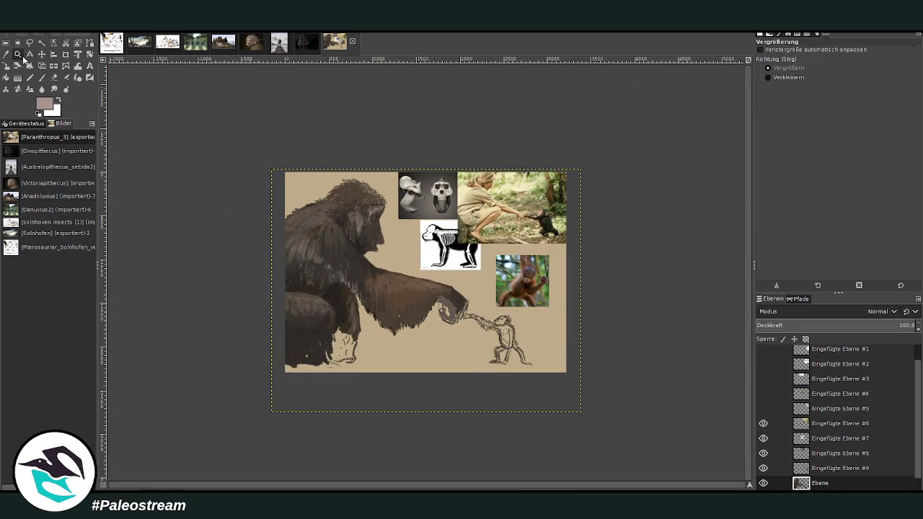
pyautogui.moveTo(299, 157); pyautogui.dragTo(475, 385)
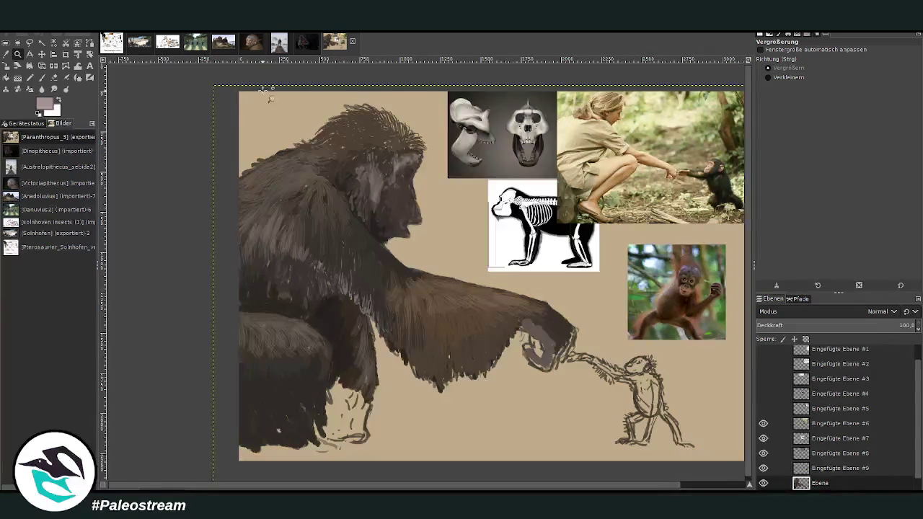
pyautogui.moveTo(305, 115); pyautogui.dragTo(464, 333)
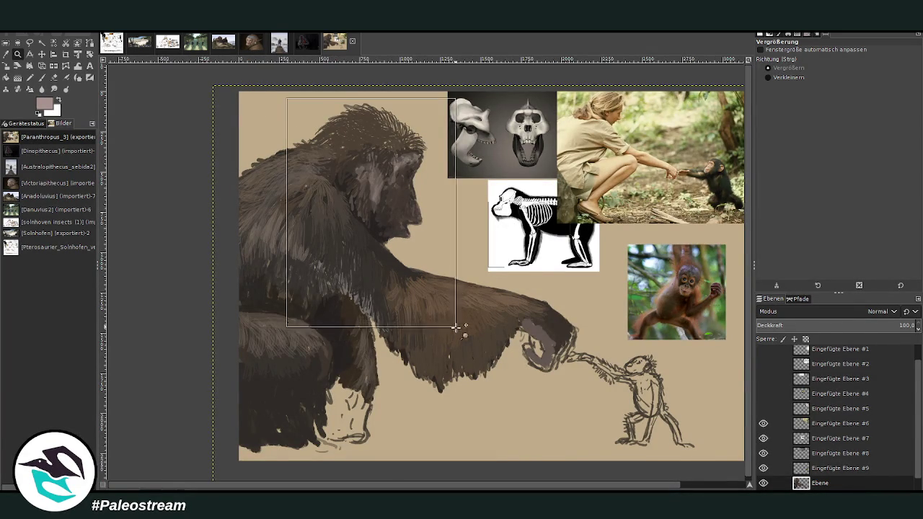
# Hide the Eingefügte Ebene #7, #8 and #9 reference layers and frame the painting.
pyautogui.hotkey('ctrl', 'shift', 'j')
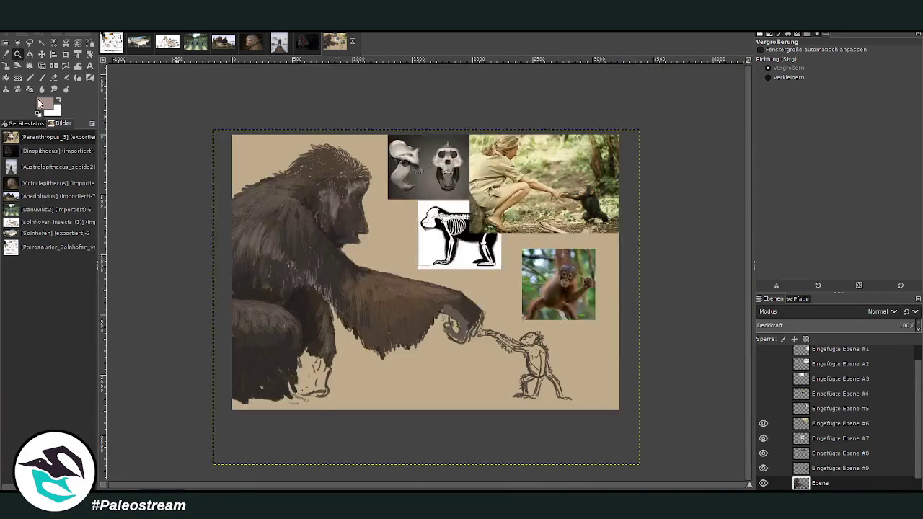
pyautogui.click(763, 468)
pyautogui.click(763, 452)
pyautogui.click(763, 438)
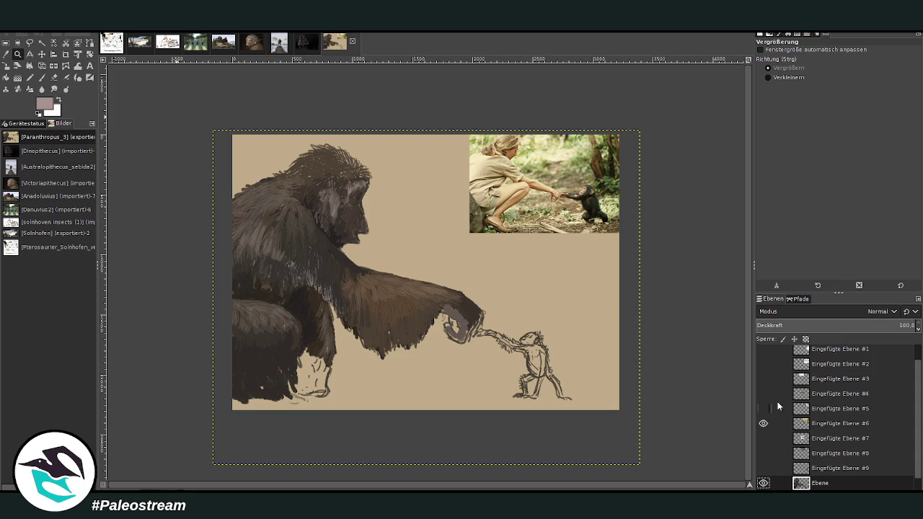
pyautogui.moveTo(213, 100); pyautogui.dragTo(626, 437)
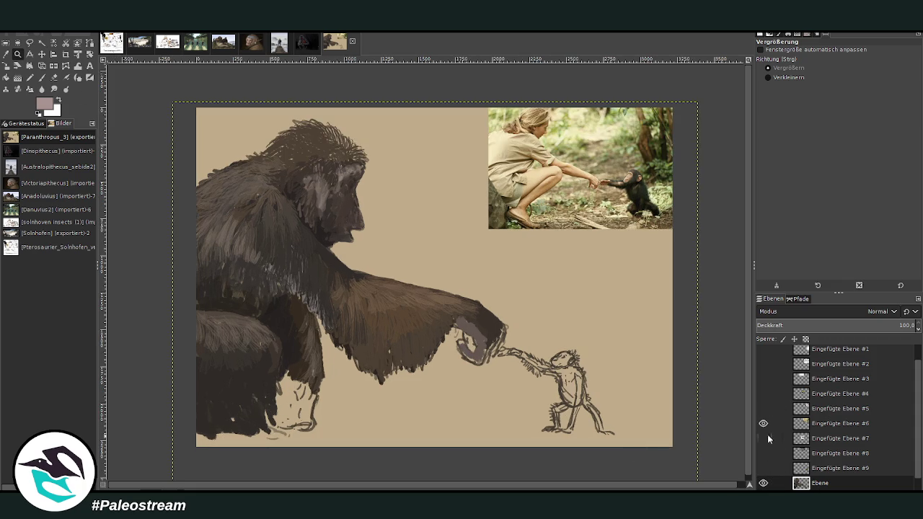
pyautogui.moveTo(918, 463); pyautogui.dragTo(919, 479)
# Select the Genyornis_02.png layer and sample dark brown from the photo for the Paintbrush.
pyautogui.click(827, 486)
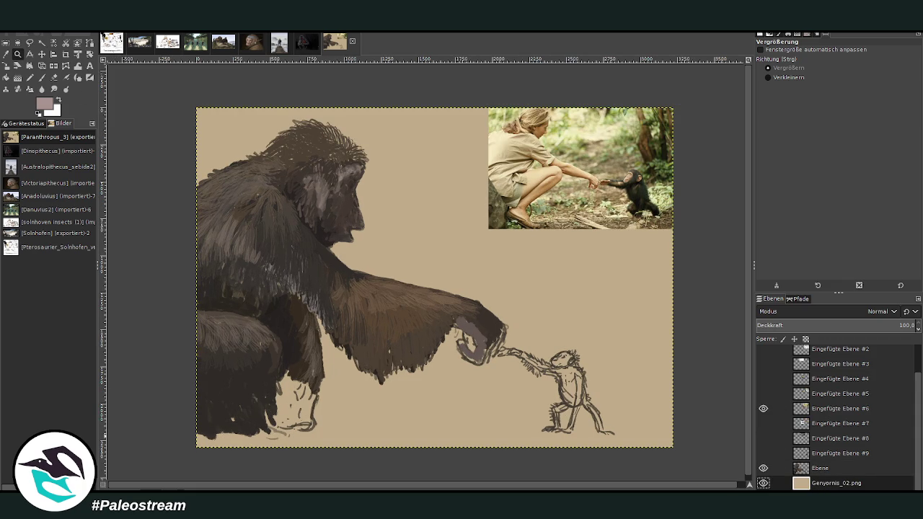
pyautogui.click(5, 53)
pyautogui.click(663, 225)
pyautogui.click(42, 77)
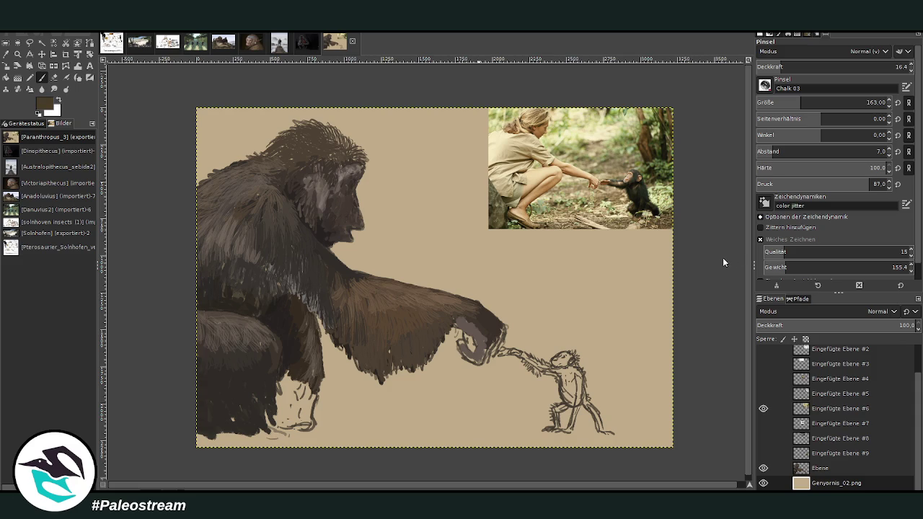
# Paint a broad ground strip at size 358, then layer translucent tan ground strokes at 32.2 opacity.
pyautogui.moveTo(802, 103); pyautogui.dragTo(828, 102)
pyautogui.moveTo(829, 66); pyautogui.dragTo(851, 67)
pyautogui.moveTo(645, 429)
pyautogui.mouseDown()
pyautogui.moveTo(338, 427)
pyautogui.moveTo(199, 438)
pyautogui.moveTo(599, 431)
pyautogui.moveTo(451, 422)
pyautogui.moveTo(479, 433)
pyautogui.moveTo(673, 435)
pyautogui.moveTo(433, 442)
pyautogui.mouseUp()
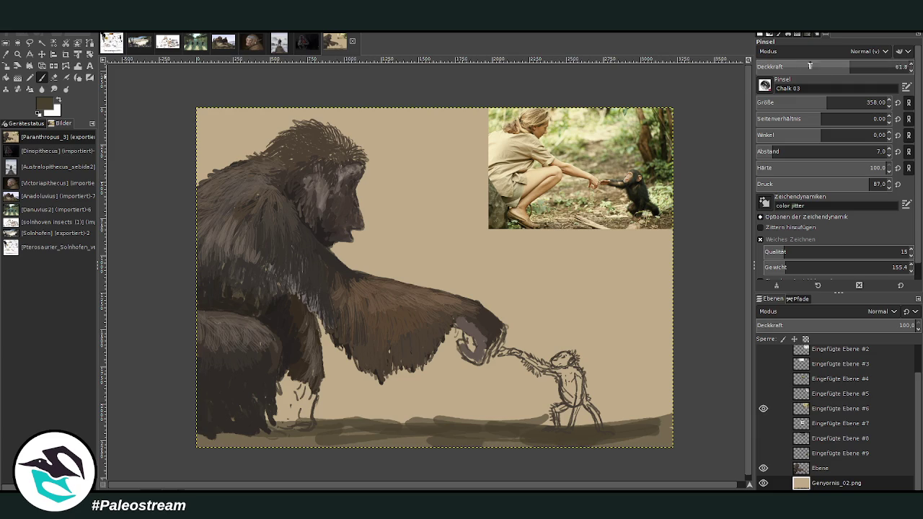
pyautogui.moveTo(799, 66); pyautogui.dragTo(806, 66)
pyautogui.moveTo(619, 422)
pyautogui.mouseDown()
pyautogui.moveTo(586, 434)
pyautogui.moveTo(683, 417)
pyautogui.moveTo(599, 437)
pyautogui.moveTo(185, 437)
pyautogui.moveTo(382, 444)
pyautogui.mouseUp()
pyautogui.moveTo(303, 425); pyautogui.dragTo(332, 413)
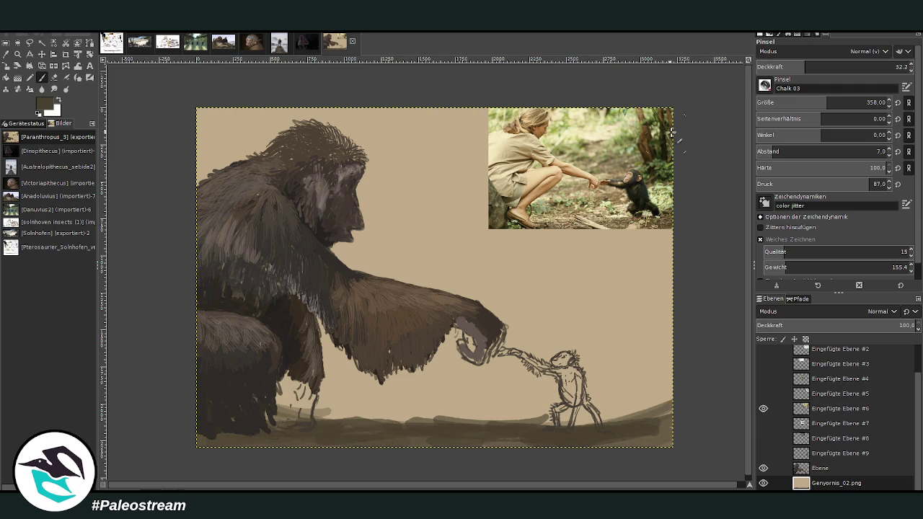
pyautogui.moveTo(621, 421); pyautogui.dragTo(362, 412)
pyautogui.moveTo(634, 413)
pyautogui.mouseDown()
pyautogui.moveTo(584, 421)
pyautogui.moveTo(491, 408)
pyautogui.moveTo(324, 409)
pyautogui.mouseUp()
pyautogui.moveTo(483, 400); pyautogui.dragTo(655, 404)
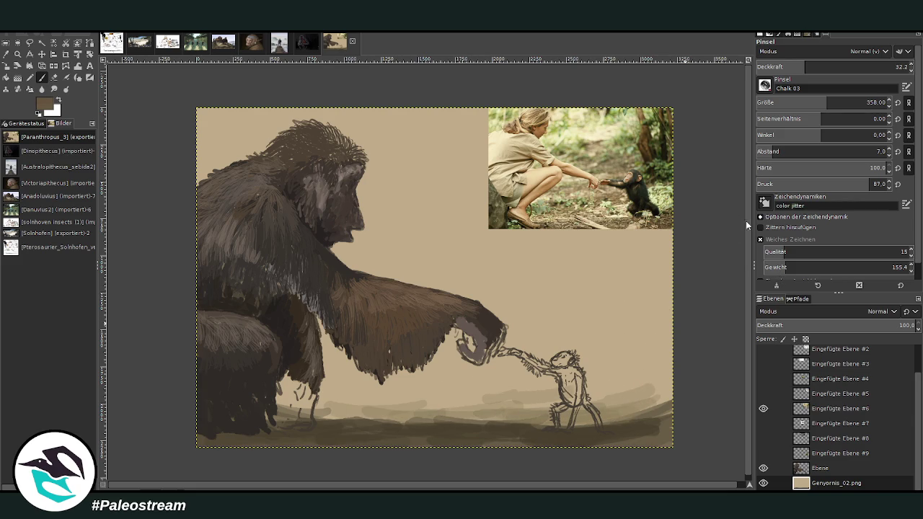
pyautogui.moveTo(634, 386)
pyautogui.mouseDown()
pyautogui.moveTo(483, 396)
pyautogui.moveTo(667, 389)
pyautogui.moveTo(469, 389)
pyautogui.moveTo(663, 371)
pyautogui.moveTo(490, 404)
pyautogui.moveTo(339, 401)
pyautogui.moveTo(352, 396)
pyautogui.moveTo(375, 416)
pyautogui.moveTo(302, 395)
pyautogui.moveTo(375, 371)
pyautogui.mouseUp()
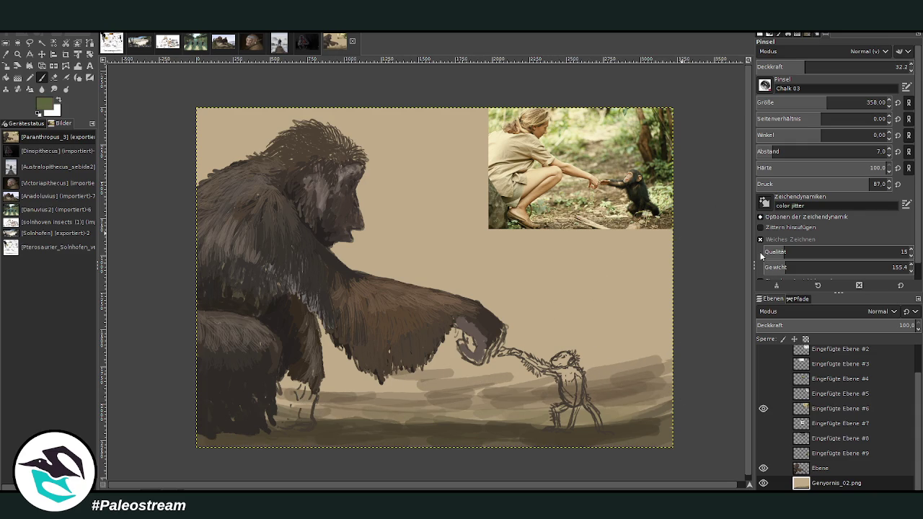
# Tint the right-edge ground and the background around the ape's head olive green.
pyautogui.moveTo(660, 372)
pyautogui.mouseDown()
pyautogui.moveTo(656, 395)
pyautogui.moveTo(590, 402)
pyautogui.mouseUp()
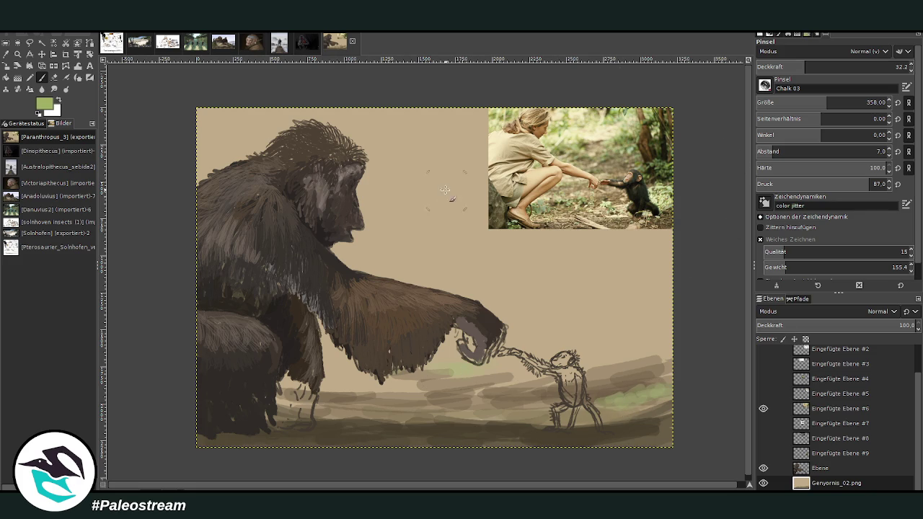
pyautogui.moveTo(376, 217); pyautogui.dragTo(352, 259)
pyautogui.moveTo(336, 158); pyautogui.dragTo(283, 139)
# Hide the reference photo and paint first green strokes with opacity 78.5 and brush size 146.
pyautogui.click(763, 409)
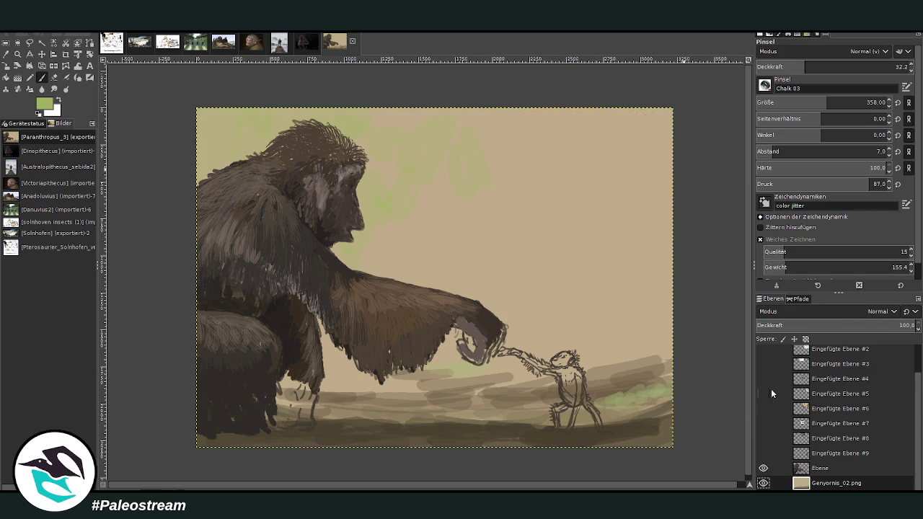
pyautogui.click(865, 66)
pyautogui.moveTo(649, 177); pyautogui.dragTo(599, 156)
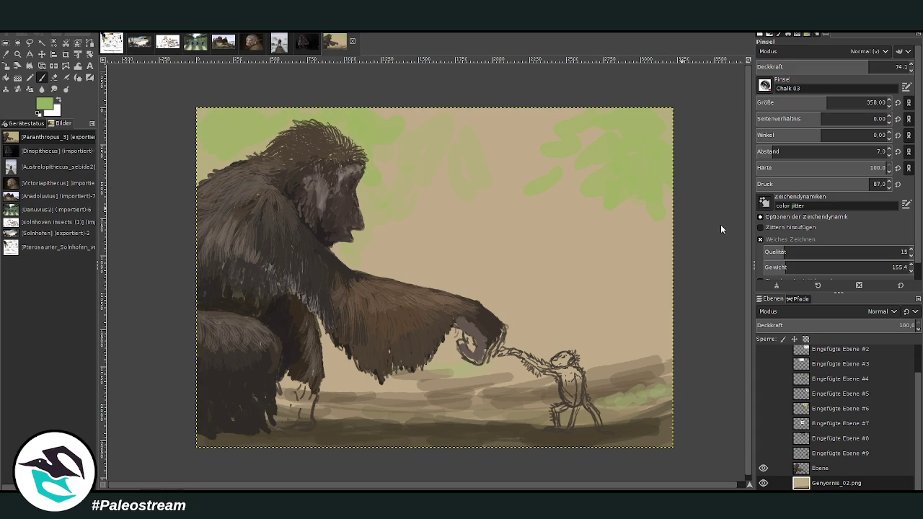
pyautogui.click(783, 102)
pyautogui.click(863, 65)
pyautogui.click(868, 102)
pyautogui.moveTo(270, 151)
pyautogui.mouseDown()
pyautogui.moveTo(265, 107)
pyautogui.moveTo(243, 157)
pyautogui.mouseUp()
# At 47.9% opacity, paint green grass blades along the top-left edge and around the ape's head.
pyautogui.moveTo(273, 108)
pyautogui.mouseDown()
pyautogui.moveTo(254, 154)
pyautogui.moveTo(275, 109)
pyautogui.mouseUp()
pyautogui.click(830, 67)
pyautogui.moveTo(249, 142)
pyautogui.mouseDown()
pyautogui.moveTo(241, 177)
pyautogui.moveTo(232, 110)
pyautogui.moveTo(213, 181)
pyautogui.mouseUp()
pyautogui.moveTo(206, 109); pyautogui.dragTo(202, 189)
pyautogui.moveTo(242, 109); pyautogui.dragTo(238, 159)
pyautogui.moveTo(268, 109)
pyautogui.mouseDown()
pyautogui.moveTo(256, 154)
pyautogui.moveTo(280, 131)
pyautogui.mouseUp()
pyautogui.moveTo(385, 110)
pyautogui.mouseDown()
pyautogui.moveTo(359, 153)
pyautogui.moveTo(342, 137)
pyautogui.moveTo(365, 157)
pyautogui.mouseUp()
pyautogui.moveTo(405, 104)
pyautogui.mouseDown()
pyautogui.moveTo(366, 168)
pyautogui.moveTo(367, 195)
pyautogui.mouseUp()
# Hang thick streaky grass blades down from the top-right edge of the scene.
pyautogui.moveTo(622, 108)
pyautogui.mouseDown()
pyautogui.moveTo(667, 248)
pyautogui.moveTo(662, 260)
pyautogui.moveTo(625, 216)
pyautogui.moveTo(591, 254)
pyautogui.mouseUp()
pyautogui.moveTo(590, 110)
pyautogui.mouseDown()
pyautogui.moveTo(577, 206)
pyautogui.moveTo(595, 242)
pyautogui.mouseUp()
pyautogui.moveTo(627, 110)
pyautogui.mouseDown()
pyautogui.moveTo(656, 254)
pyautogui.moveTo(675, 181)
pyautogui.mouseUp()
pyautogui.moveTo(595, 119); pyautogui.dragTo(642, 245)
pyautogui.moveTo(577, 110)
pyautogui.mouseDown()
pyautogui.moveTo(624, 247)
pyautogui.moveTo(563, 253)
pyautogui.mouseUp()
pyautogui.moveTo(577, 144)
pyautogui.mouseDown()
pyautogui.moveTo(559, 249)
pyautogui.moveTo(614, 246)
pyautogui.mouseUp()
pyautogui.moveTo(620, 144); pyautogui.dragTo(643, 241)
pyautogui.moveTo(637, 211); pyautogui.dragTo(642, 218)
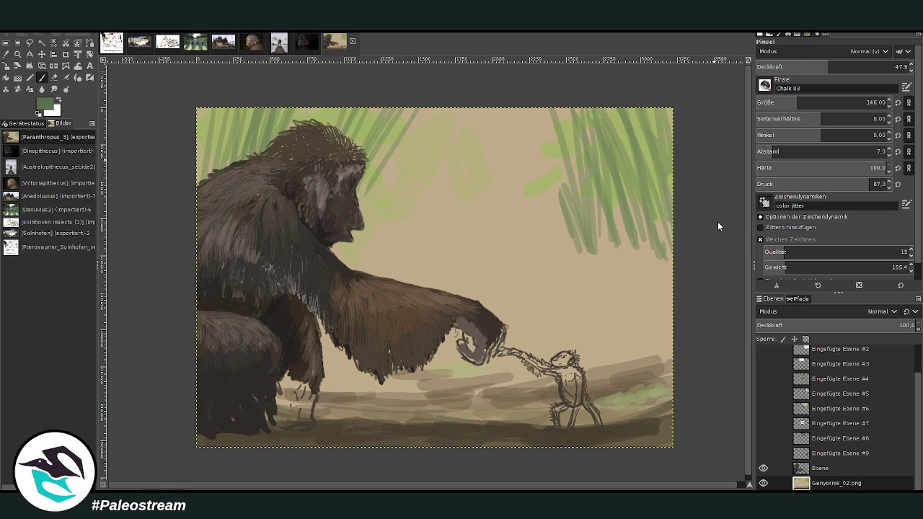
pyautogui.moveTo(666, 173); pyautogui.dragTo(662, 254)
pyautogui.moveTo(639, 174); pyautogui.dragTo(653, 255)
# Set the brush to opacity 71.9 and size 103.
pyautogui.moveTo(827, 65); pyautogui.dragTo(865, 65)
pyautogui.moveTo(800, 103); pyautogui.dragTo(793, 102)
pyautogui.click(6, 54)
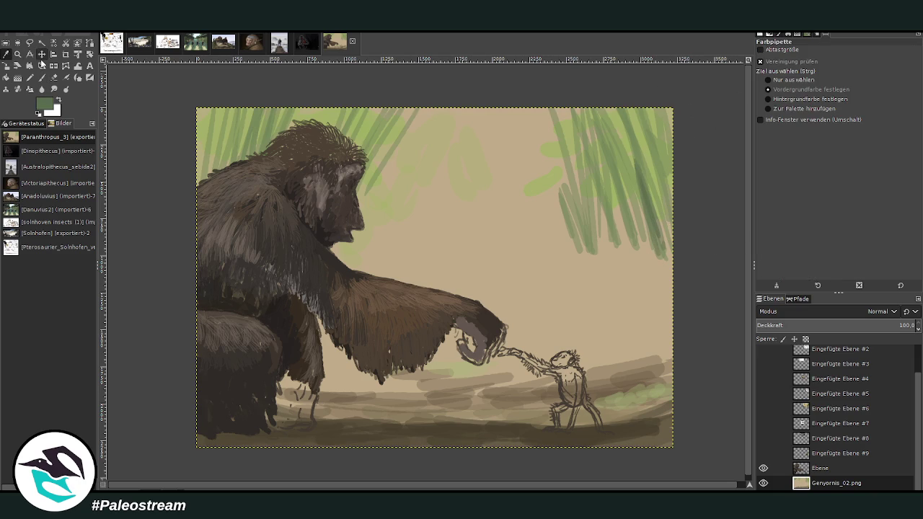
# Set brush opacity to 44.2 and paint faint grass blades across the top-left and over the ape's head.
pyautogui.click(42, 77)
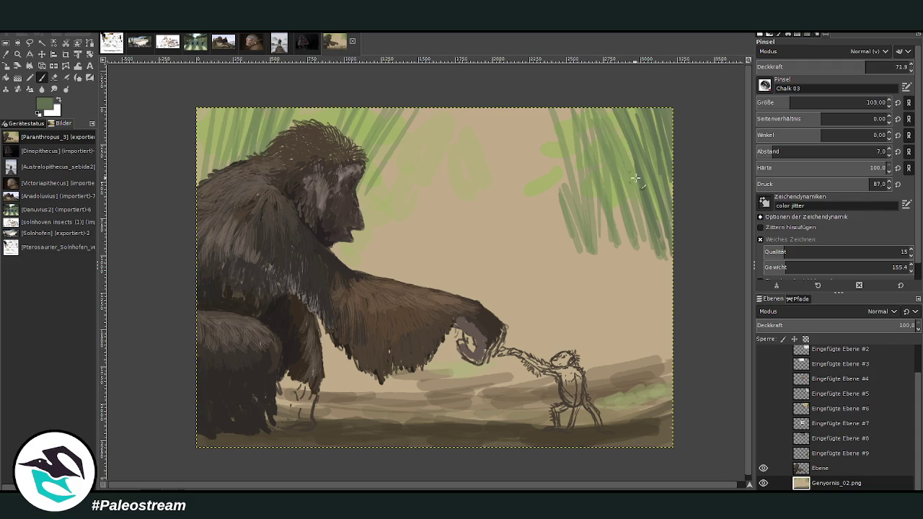
pyautogui.click(887, 66)
pyautogui.write('44.2')
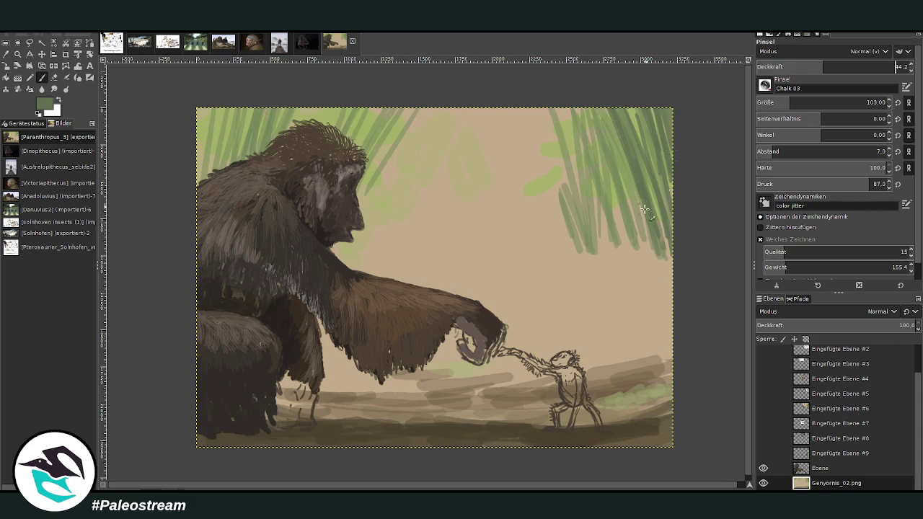
pyautogui.write('4')
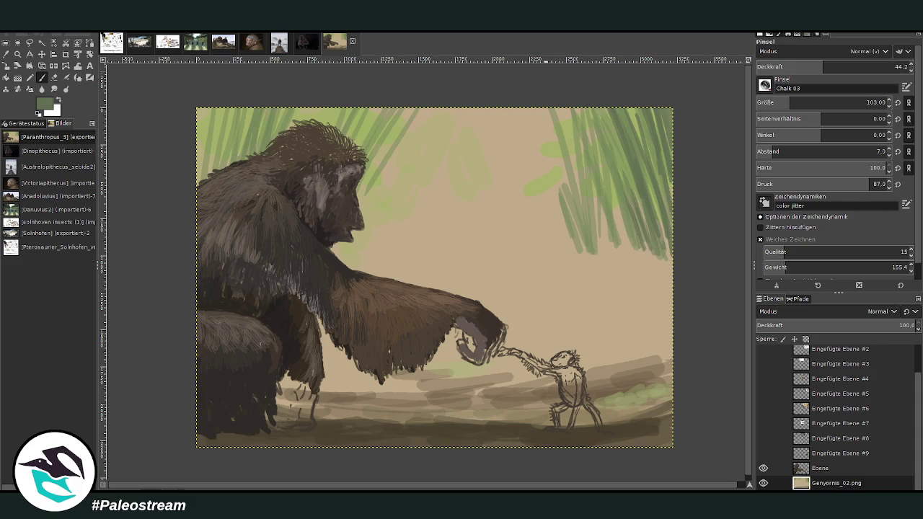
pyautogui.moveTo(239, 110)
pyautogui.mouseDown()
pyautogui.moveTo(230, 180)
pyautogui.moveTo(232, 168)
pyautogui.moveTo(232, 176)
pyautogui.moveTo(211, 174)
pyautogui.mouseUp()
pyautogui.moveTo(210, 108)
pyautogui.mouseDown()
pyautogui.moveTo(199, 189)
pyautogui.moveTo(194, 166)
pyautogui.mouseUp()
pyautogui.moveTo(213, 117); pyautogui.dragTo(200, 180)
pyautogui.moveTo(245, 109); pyautogui.dragTo(238, 154)
pyautogui.moveTo(293, 108)
pyautogui.mouseDown()
pyautogui.moveTo(284, 141)
pyautogui.moveTo(288, 130)
pyautogui.mouseUp()
pyautogui.moveTo(405, 110); pyautogui.dragTo(362, 208)
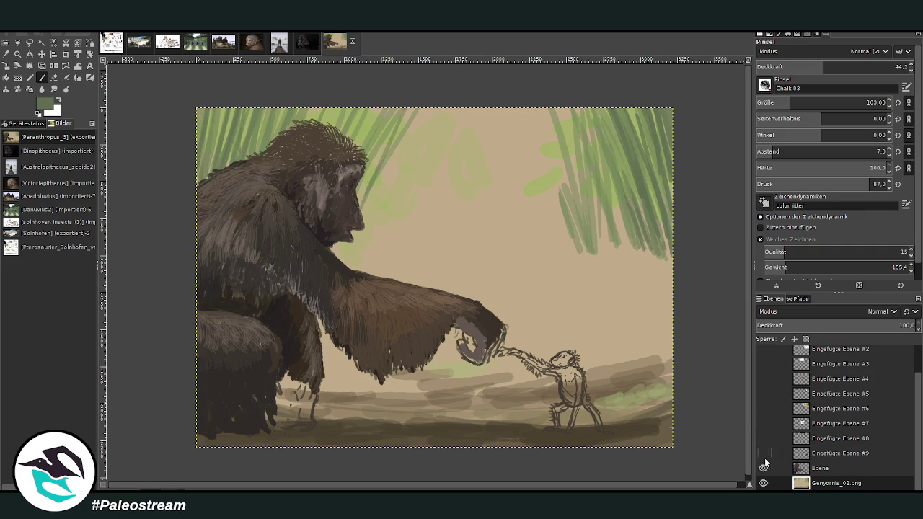
# Compare with the reference photo, then paint grass blades hanging across the upper middle.
pyautogui.click(763, 408)
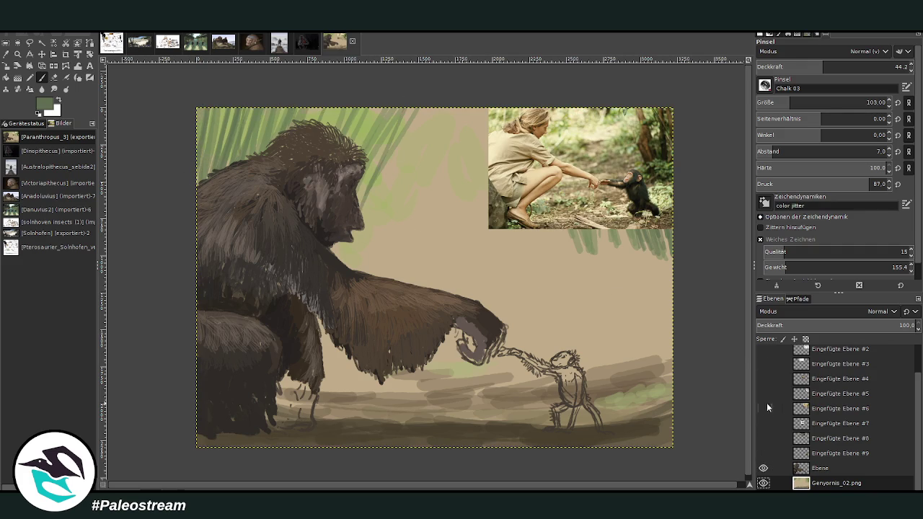
pyautogui.click(764, 408)
pyautogui.moveTo(439, 109); pyautogui.dragTo(433, 152)
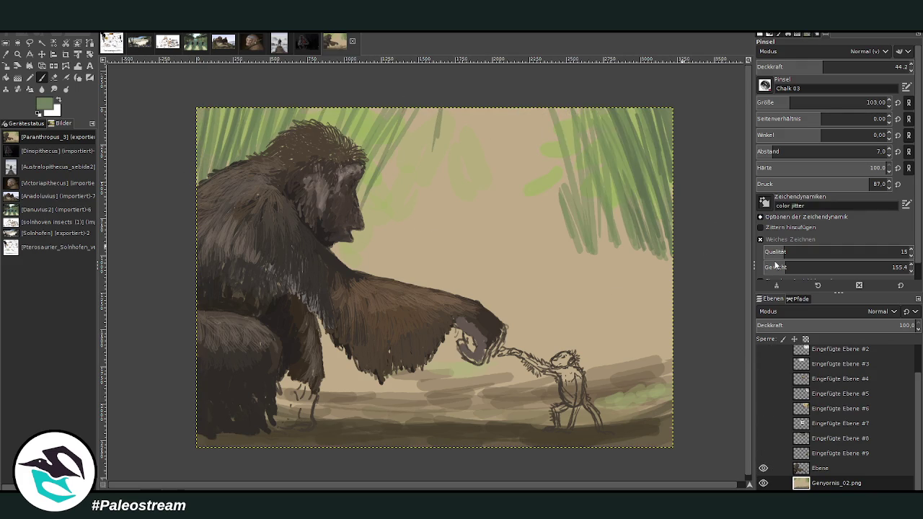
pyautogui.moveTo(430, 189); pyautogui.dragTo(436, 109)
pyautogui.moveTo(427, 205); pyautogui.dragTo(419, 105)
pyautogui.moveTo(470, 193); pyautogui.dragTo(473, 108)
pyautogui.moveTo(503, 201); pyautogui.dragTo(495, 109)
pyautogui.moveTo(532, 173); pyautogui.dragTo(522, 80)
pyautogui.moveTo(545, 196)
pyautogui.mouseDown()
pyautogui.moveTo(537, 109)
pyautogui.moveTo(550, 129)
pyautogui.moveTo(562, 108)
pyautogui.mouseUp()
pyautogui.moveTo(428, 204); pyautogui.dragTo(418, 108)
pyautogui.moveTo(424, 208); pyautogui.dragTo(417, 108)
# Fill gaps in the grass curtain and extend it into the upper right.
pyautogui.moveTo(406, 197); pyautogui.dragTo(396, 122)
pyautogui.moveTo(395, 224); pyautogui.dragTo(385, 134)
pyautogui.moveTo(482, 199); pyautogui.dragTo(491, 108)
pyautogui.moveTo(517, 207)
pyautogui.mouseDown()
pyautogui.moveTo(513, 110)
pyautogui.moveTo(534, 110)
pyautogui.mouseUp()
pyautogui.moveTo(553, 211); pyautogui.dragTo(547, 110)
pyautogui.moveTo(564, 232); pyautogui.dragTo(548, 108)
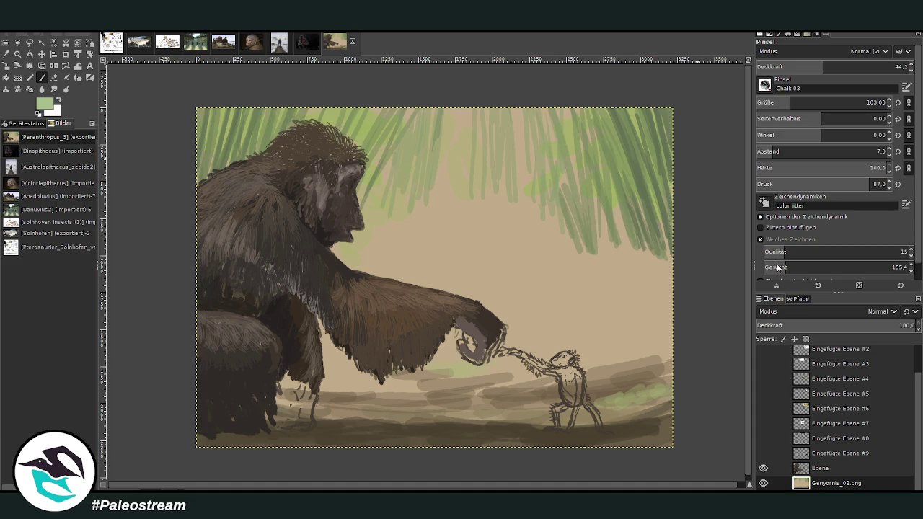
# Add pale green blades through the upper and upper-right grass.
pyautogui.moveTo(488, 183)
pyautogui.mouseDown()
pyautogui.moveTo(492, 108)
pyautogui.moveTo(507, 173)
pyautogui.mouseUp()
pyautogui.click(898, 66)
pyautogui.moveTo(498, 123); pyautogui.dragTo(505, 194)
pyautogui.moveTo(511, 104); pyautogui.dragTo(511, 173)
pyautogui.moveTo(480, 94)
pyautogui.mouseDown()
pyautogui.moveTo(480, 161)
pyautogui.moveTo(462, 147)
pyautogui.mouseUp()
pyautogui.moveTo(520, 107); pyautogui.dragTo(520, 182)
pyautogui.moveTo(496, 142); pyautogui.dragTo(500, 170)
pyautogui.moveTo(525, 115)
pyautogui.mouseDown()
pyautogui.moveTo(525, 166)
pyautogui.moveTo(542, 170)
pyautogui.mouseUp()
pyautogui.moveTo(611, 137); pyautogui.dragTo(613, 208)
pyautogui.moveTo(603, 115); pyautogui.dragTo(603, 180)
pyautogui.moveTo(624, 105)
pyautogui.mouseDown()
pyautogui.moveTo(624, 161)
pyautogui.moveTo(604, 206)
pyautogui.mouseUp()
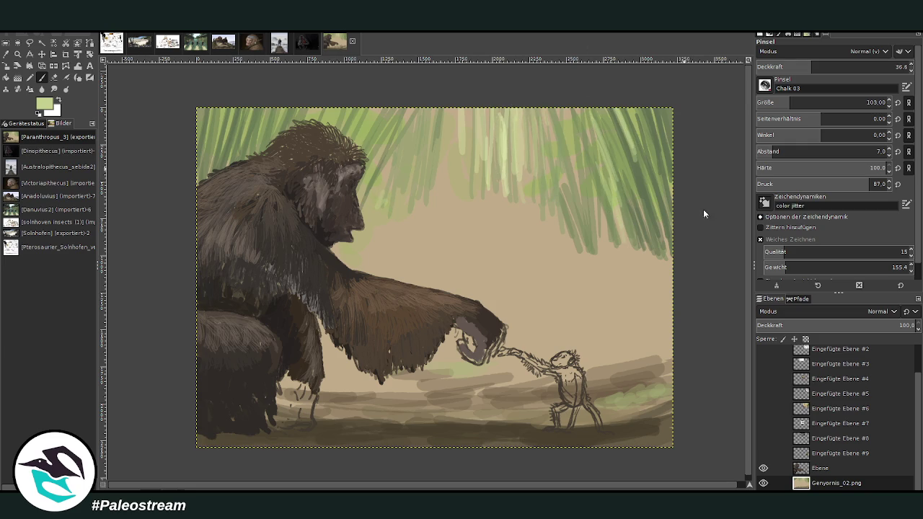
# With a size 284 brush at 61.2% opacity, paint pale green haze below the grass.
pyautogui.moveTo(830, 102); pyautogui.dragTo(866, 102)
pyautogui.moveTo(812, 68); pyautogui.dragTo(802, 69)
pyautogui.moveTo(516, 217)
pyautogui.mouseDown()
pyautogui.moveTo(433, 229)
pyautogui.moveTo(398, 211)
pyautogui.mouseUp()
pyautogui.moveTo(476, 232)
pyautogui.mouseDown()
pyautogui.moveTo(539, 236)
pyautogui.moveTo(533, 229)
pyautogui.moveTo(332, 247)
pyautogui.moveTo(450, 253)
pyautogui.moveTo(350, 266)
pyautogui.moveTo(483, 253)
pyautogui.moveTo(515, 280)
pyautogui.mouseUp()
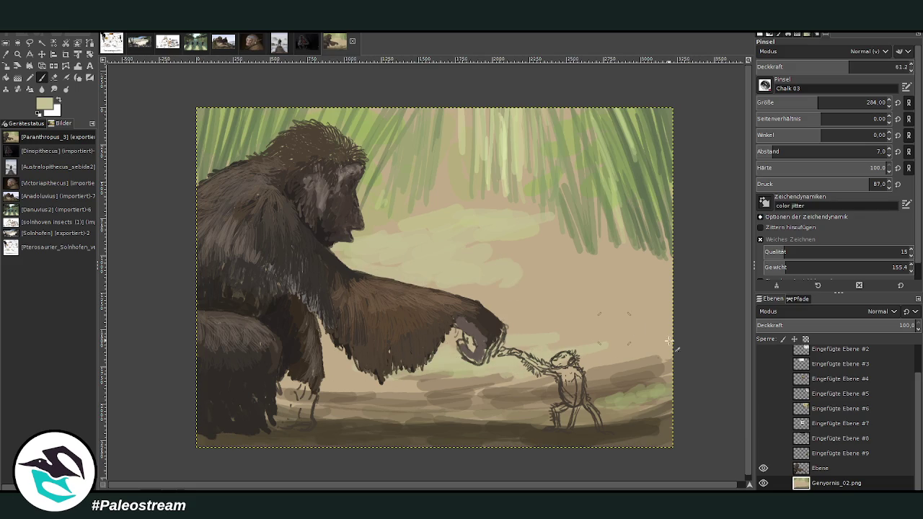
# Soften the background around the ape's hand and face with pale green and darker tan strokes.
pyautogui.moveTo(484, 401); pyautogui.dragTo(403, 409)
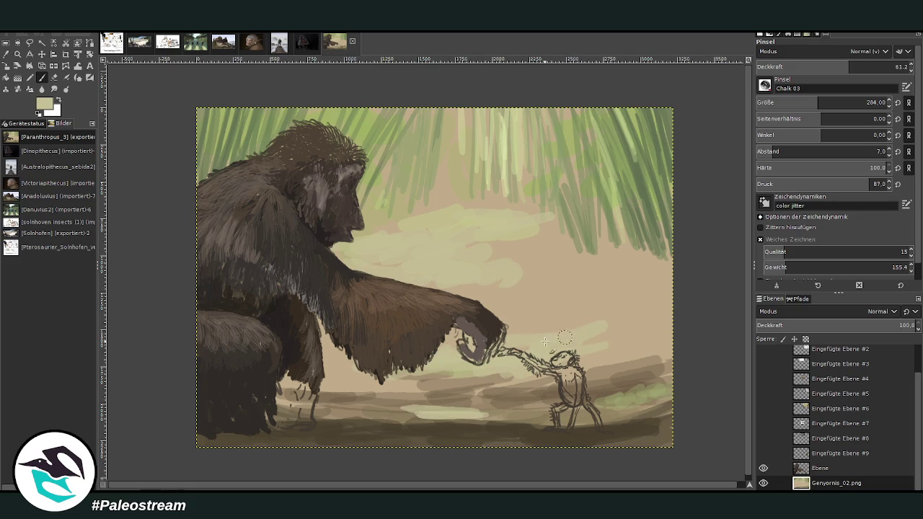
pyautogui.moveTo(572, 312)
pyautogui.mouseDown()
pyautogui.moveTo(620, 339)
pyautogui.moveTo(548, 303)
pyautogui.moveTo(505, 317)
pyautogui.mouseUp()
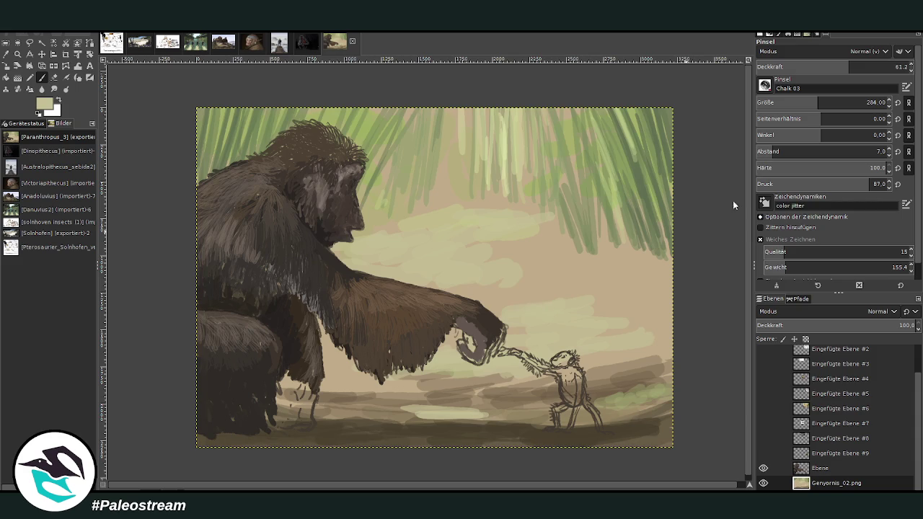
pyautogui.moveTo(577, 311)
pyautogui.mouseDown()
pyautogui.moveTo(501, 302)
pyautogui.moveTo(465, 249)
pyautogui.moveTo(400, 260)
pyautogui.mouseUp()
pyautogui.moveTo(591, 355); pyautogui.dragTo(622, 353)
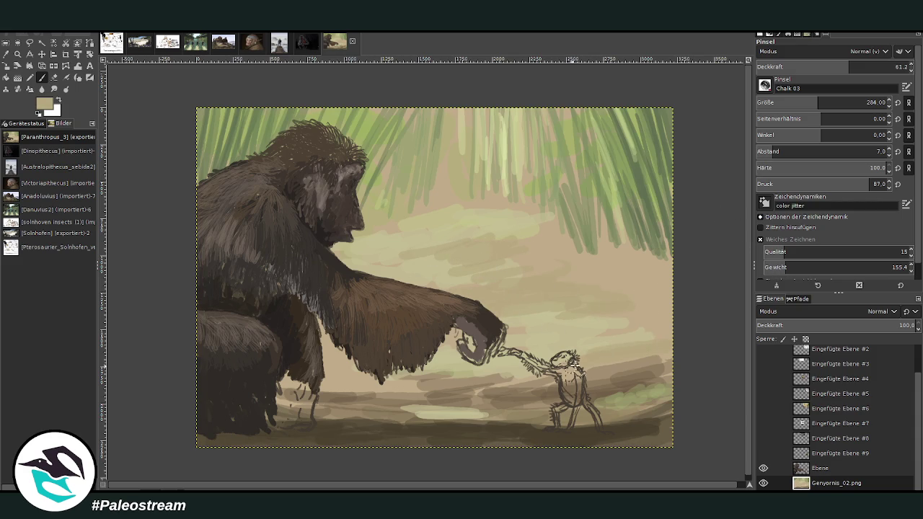
pyautogui.moveTo(532, 242); pyautogui.dragTo(505, 235)
pyautogui.moveTo(443, 225); pyautogui.dragTo(378, 206)
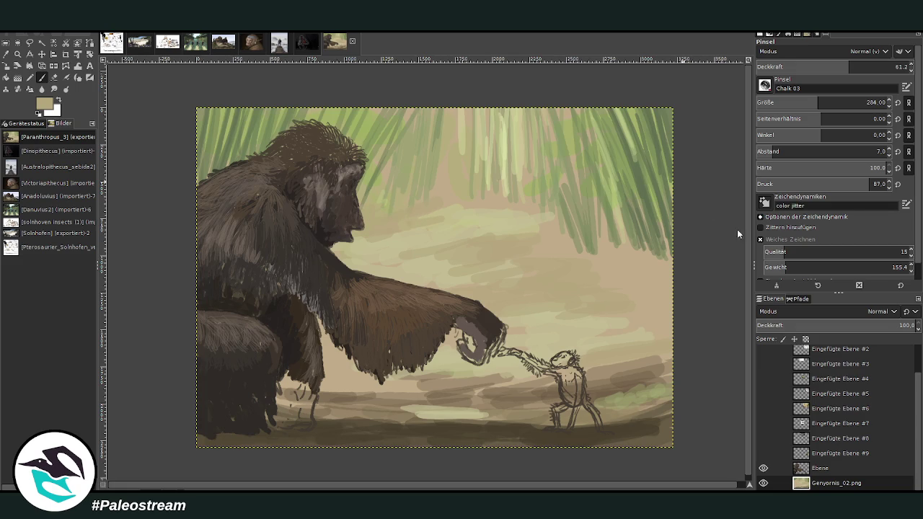
# Sample dark green and try a top-right grass blade at size 146, 89.6% opacity, then undo it.
pyautogui.keyDown('ctrl'); pyautogui.click(641, 137); pyautogui.keyUp('ctrl')
pyautogui.click(795, 103)
pyautogui.click(865, 66)
pyautogui.click(763, 408)
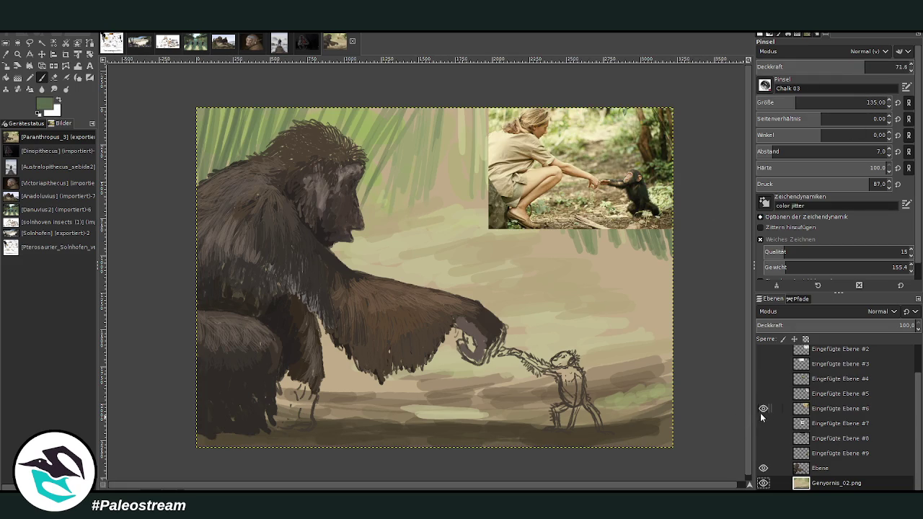
pyautogui.click(763, 408)
pyautogui.click(893, 67)
pyautogui.click(797, 103)
pyautogui.moveTo(638, 204)
pyautogui.mouseDown()
pyautogui.moveTo(667, 288)
pyautogui.moveTo(607, 110)
pyautogui.mouseUp()
pyautogui.hotkey('ctrl', 'z')
pyautogui.hotkey('ctrl', 'z')
pyautogui.hotkey('ctrl', 'z')
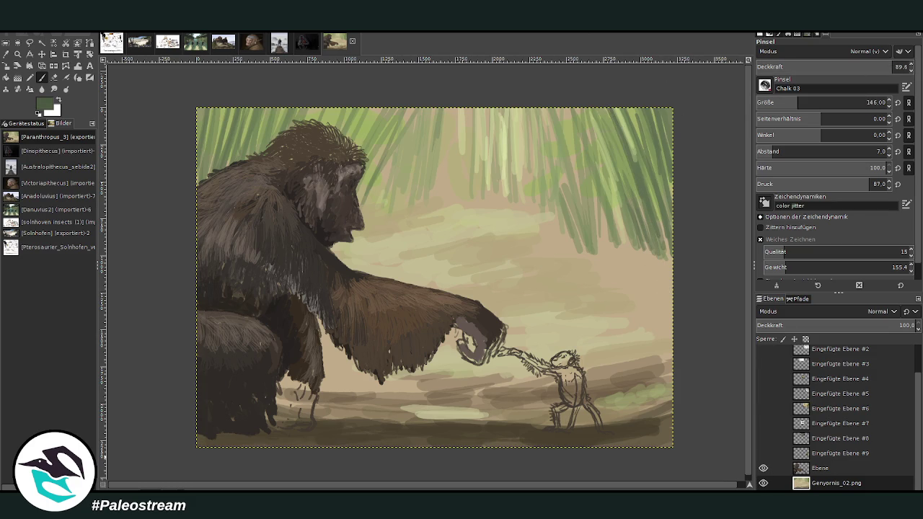
# On a new transparent layer, paint long dark-green grass blades at top right and beside the ape's head.
pyautogui.hotkey('shift', 'ctrl', 'n')
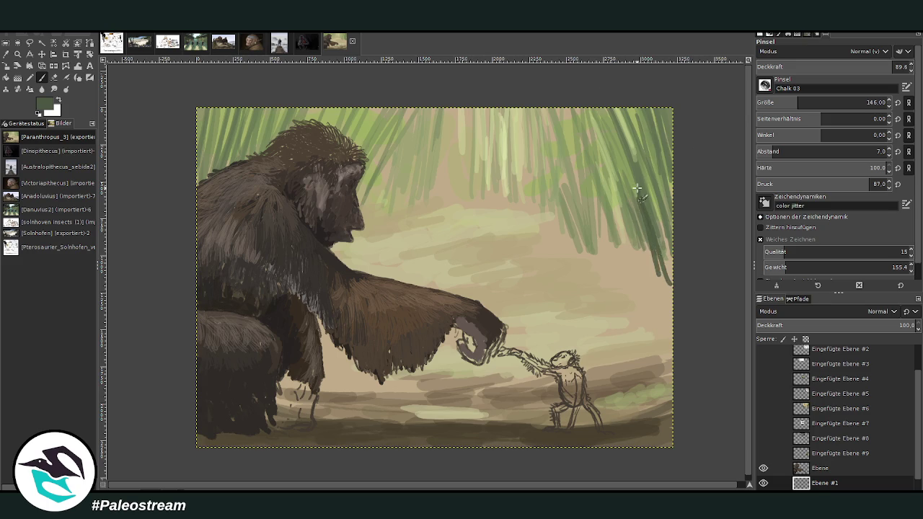
pyautogui.moveTo(656, 268); pyautogui.dragTo(620, 103)
pyautogui.moveTo(670, 254)
pyautogui.mouseDown()
pyautogui.moveTo(625, 107)
pyautogui.moveTo(649, 141)
pyautogui.mouseUp()
pyautogui.moveTo(674, 227); pyautogui.dragTo(648, 108)
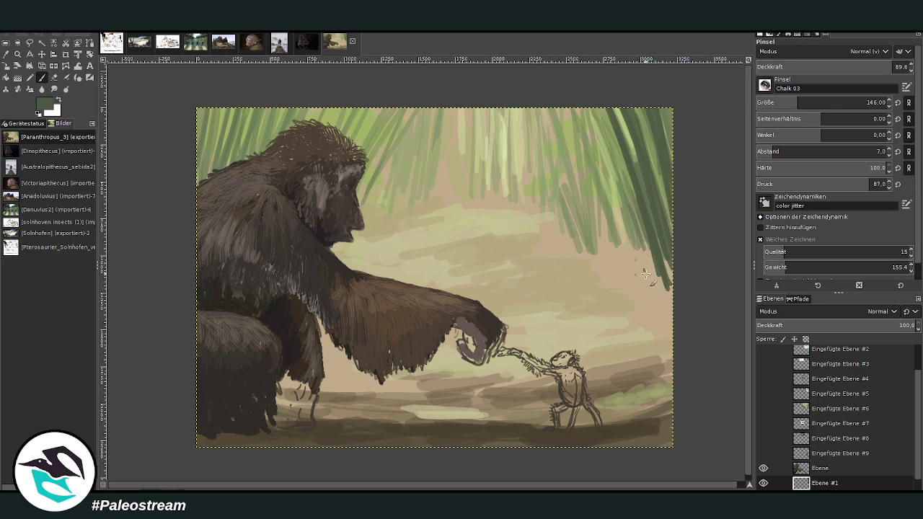
pyautogui.moveTo(644, 269); pyautogui.dragTo(562, 107)
pyautogui.moveTo(656, 281); pyautogui.dragTo(567, 109)
pyautogui.moveTo(648, 251); pyautogui.dragTo(595, 133)
pyautogui.moveTo(635, 231); pyautogui.dragTo(570, 113)
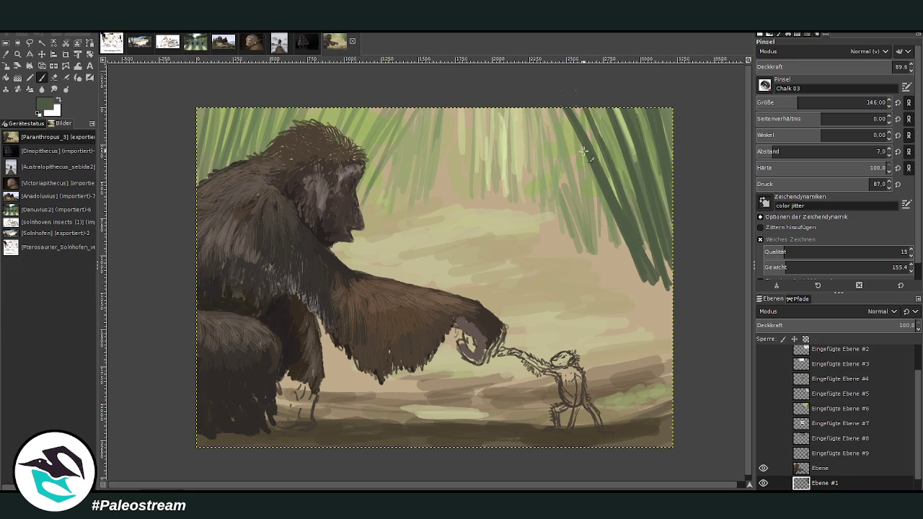
pyautogui.moveTo(627, 277)
pyautogui.mouseDown()
pyautogui.moveTo(588, 199)
pyautogui.moveTo(595, 206)
pyautogui.mouseUp()
pyautogui.moveTo(614, 254); pyautogui.dragTo(542, 108)
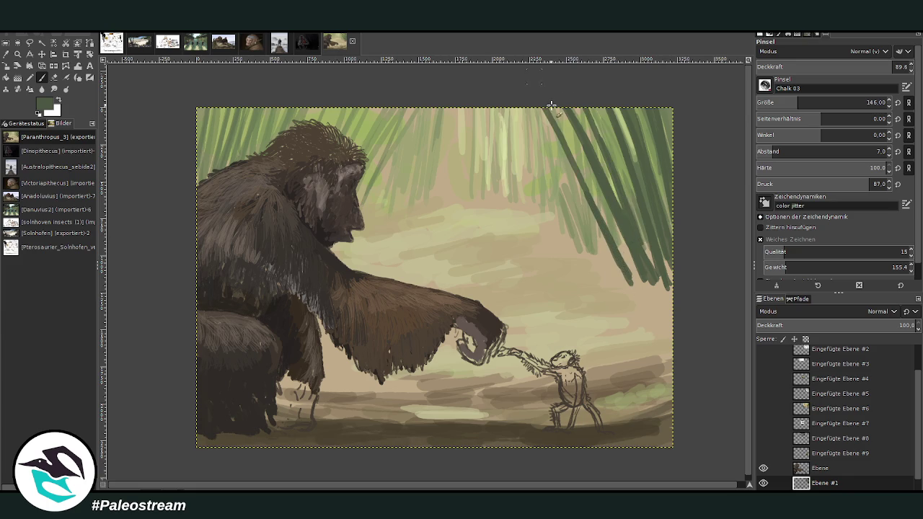
pyautogui.moveTo(636, 279); pyautogui.dragTo(613, 220)
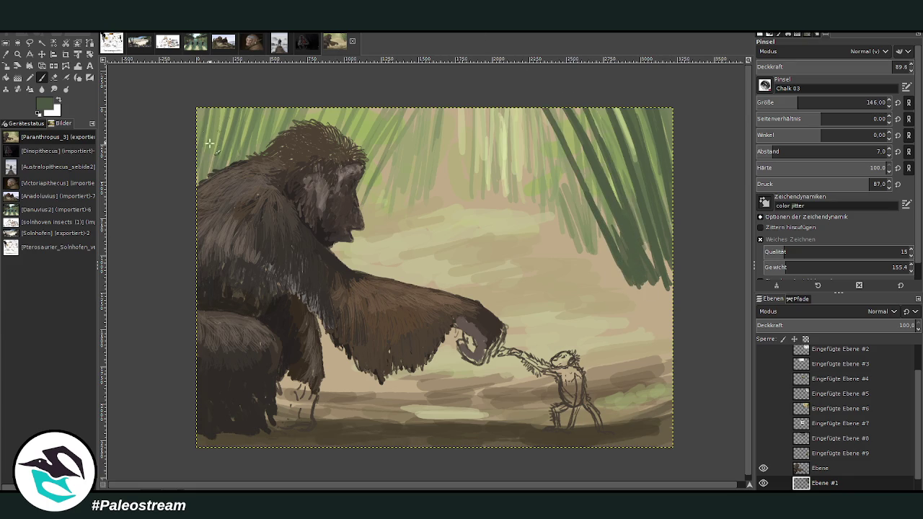
pyautogui.moveTo(212, 169)
pyautogui.mouseDown()
pyautogui.moveTo(206, 105)
pyautogui.moveTo(227, 160)
pyautogui.mouseUp()
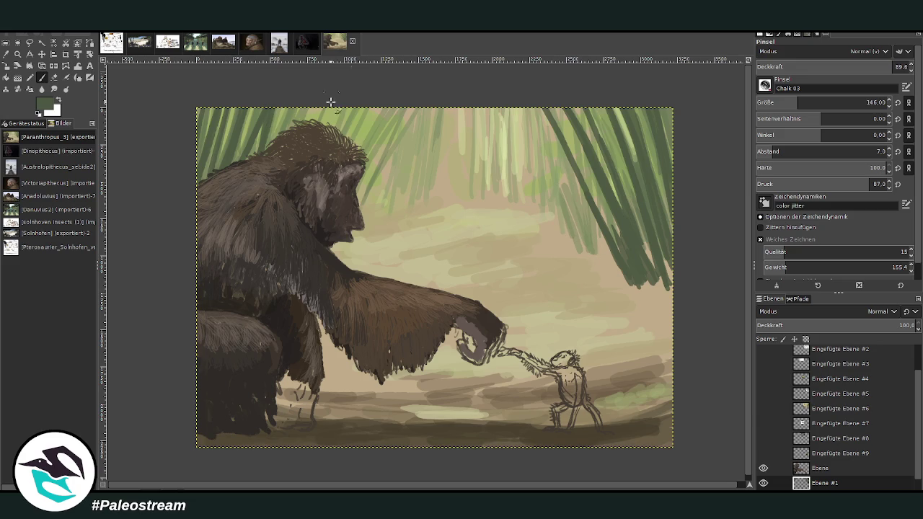
# Pick a grey-brown colour from the canvas and set the brush to Abwedeln (Dodge) at size 607.
pyautogui.click(764, 409)
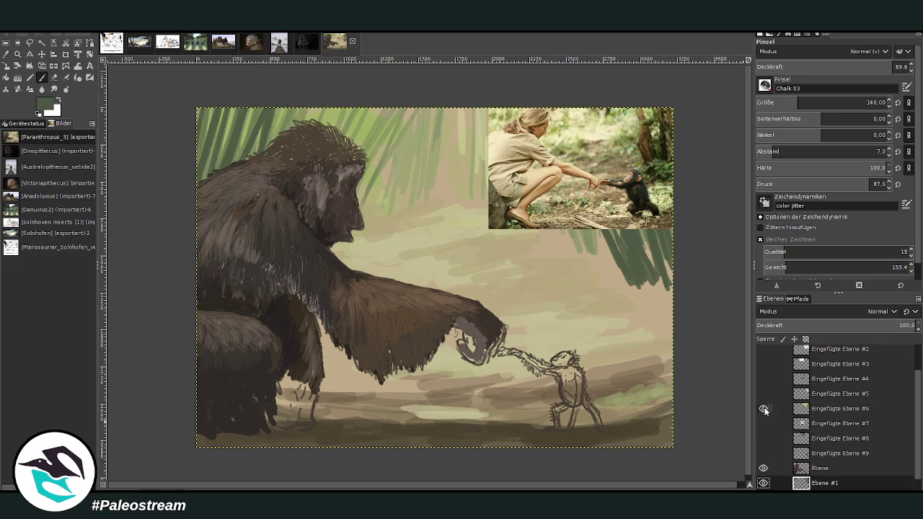
pyautogui.click(763, 409)
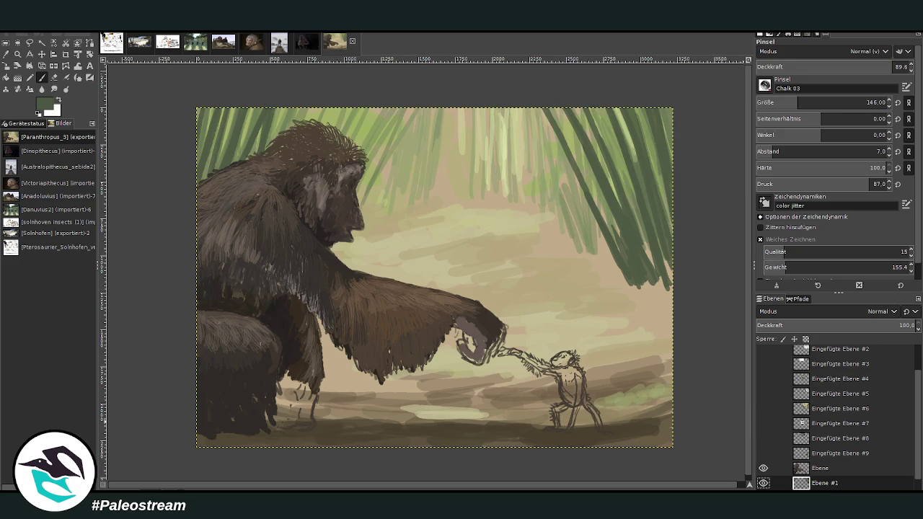
pyautogui.click(7, 66)
pyautogui.click(256, 183)
pyautogui.click(41, 77)
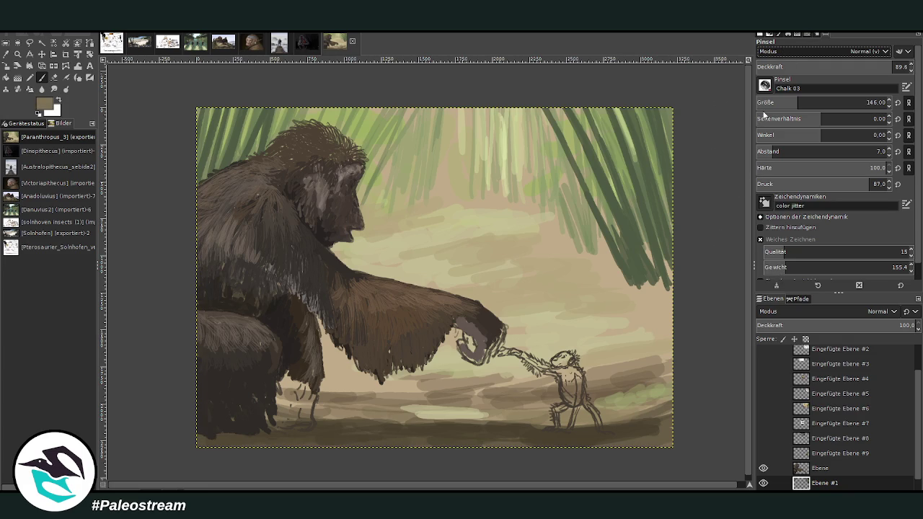
pyautogui.scroll(-10, 851, 51)
pyautogui.moveTo(786, 103); pyautogui.dragTo(837, 103)
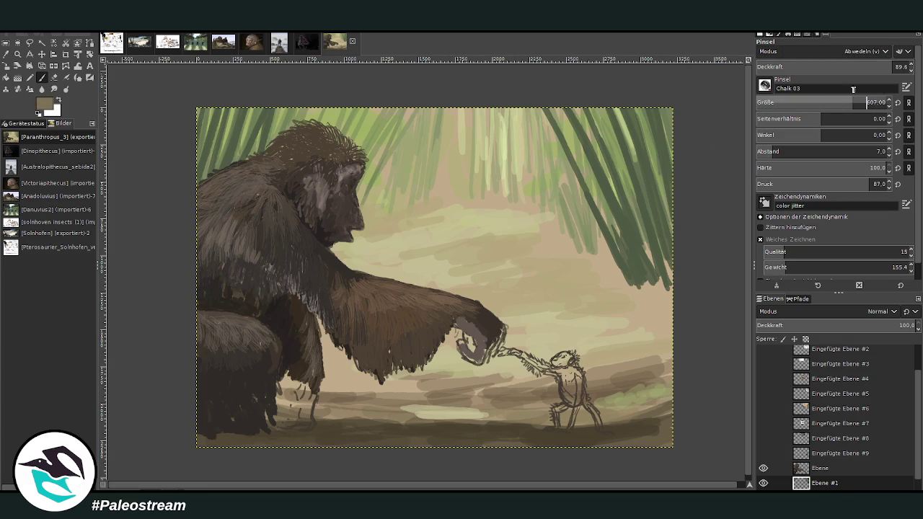
# Dodge at 11.4 opacity on layer Ebene over shoulder, back, knee and head-top fur, then zoom out.
pyautogui.click(772, 67)
pyautogui.click(815, 469)
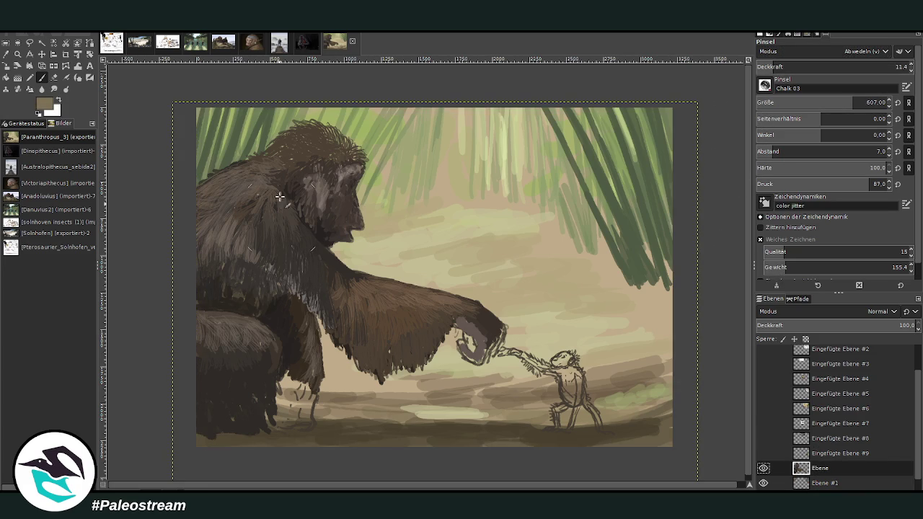
pyautogui.moveTo(279, 204); pyautogui.dragTo(256, 158)
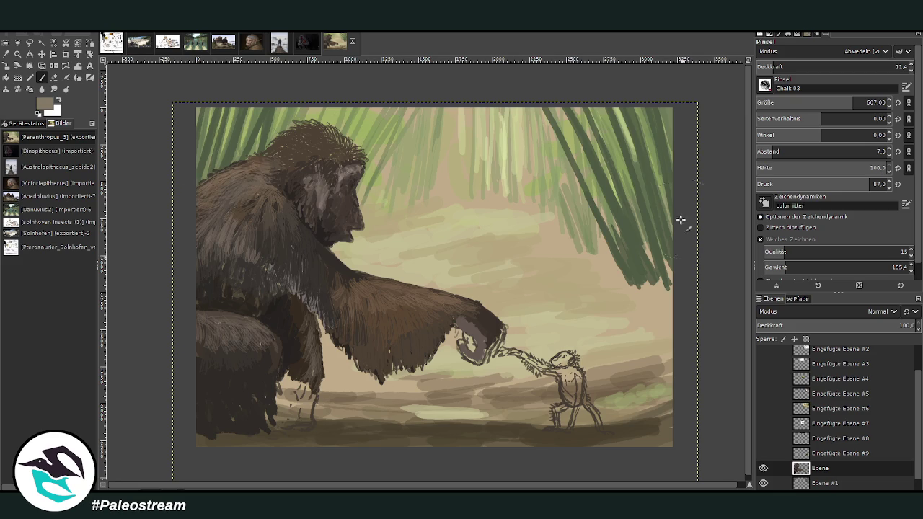
pyautogui.moveTo(238, 194); pyautogui.dragTo(242, 162)
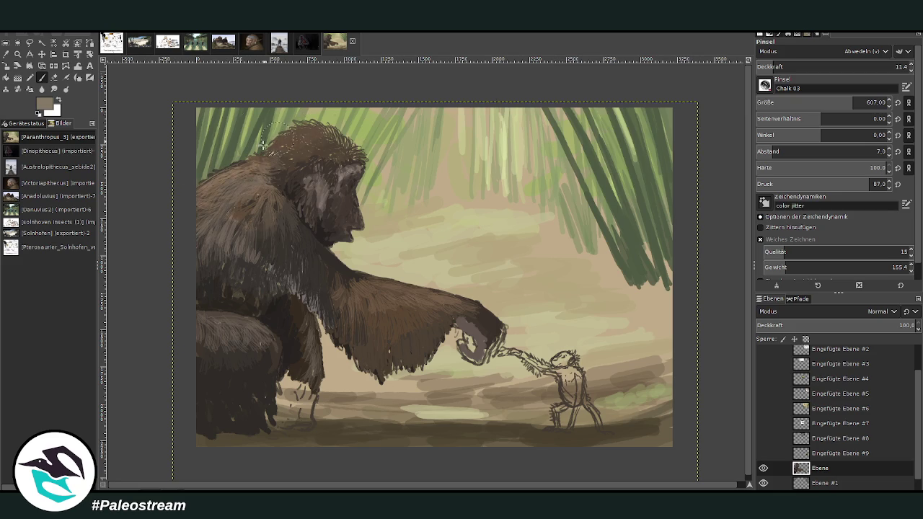
pyautogui.moveTo(265, 153); pyautogui.dragTo(205, 208)
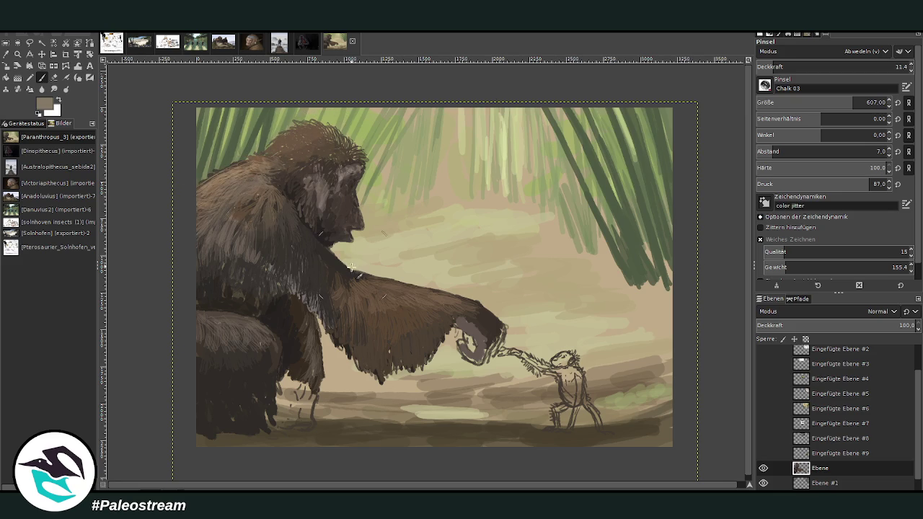
pyautogui.moveTo(277, 216); pyautogui.dragTo(209, 209)
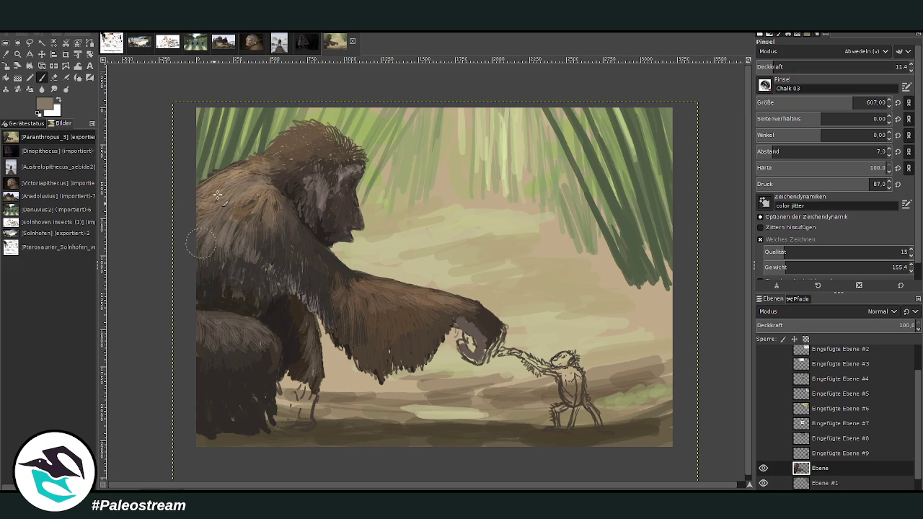
pyautogui.moveTo(218, 341); pyautogui.dragTo(158, 325)
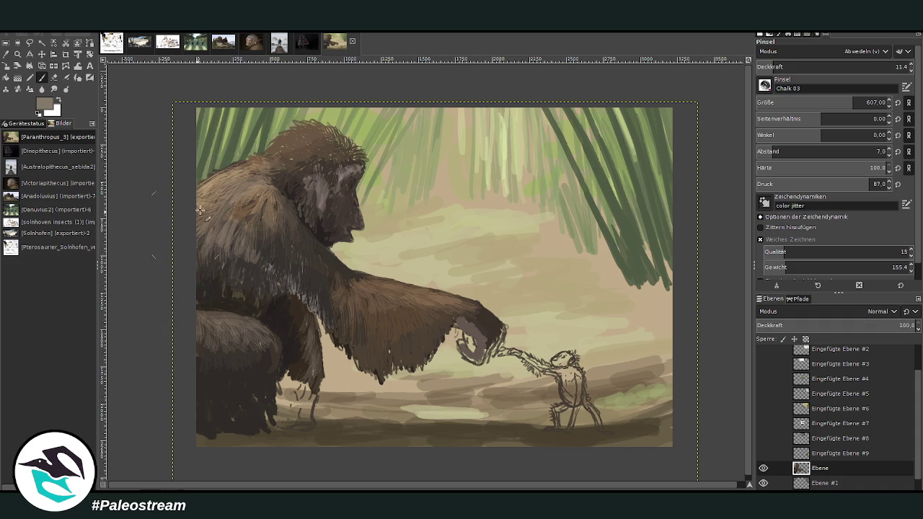
pyautogui.moveTo(287, 160); pyautogui.dragTo(338, 140)
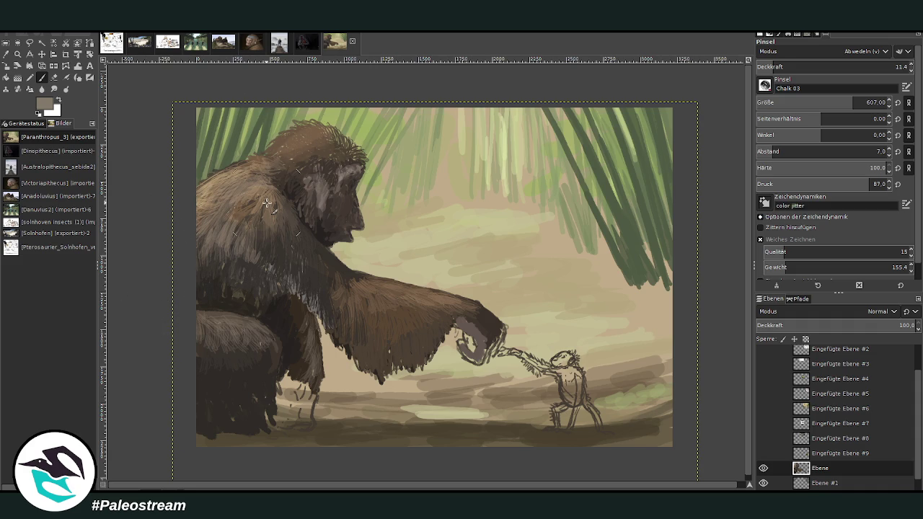
pyautogui.press('-')
pyautogui.press('-')
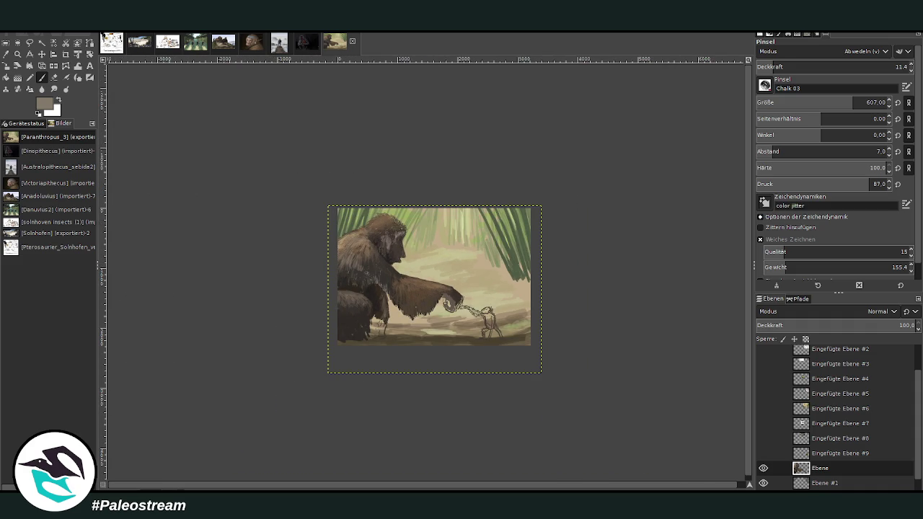
pyautogui.click(15, 55)
# Zoom into the head, sample a lighter brown, and paint Normal-mode strands at size 41, opacity 80.1.
pyautogui.moveTo(330, 210); pyautogui.dragTo(394, 292)
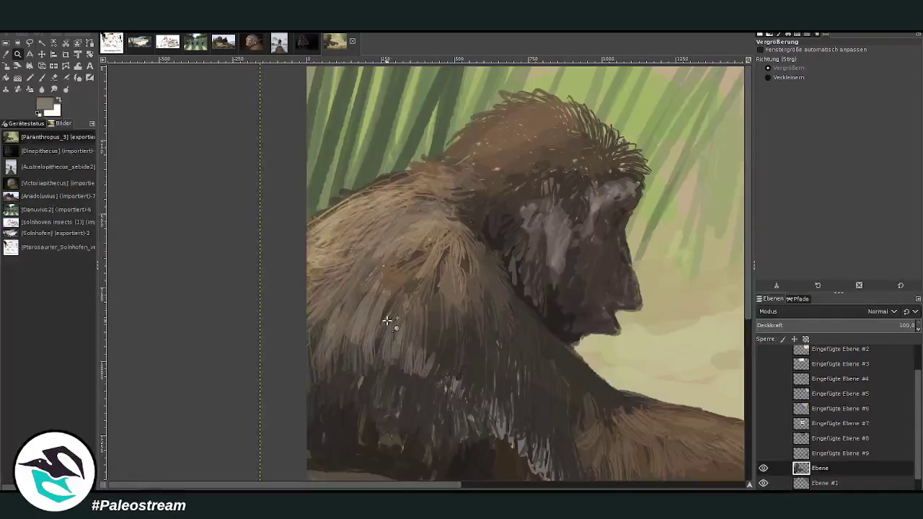
pyautogui.click(8, 55)
pyautogui.click(326, 221)
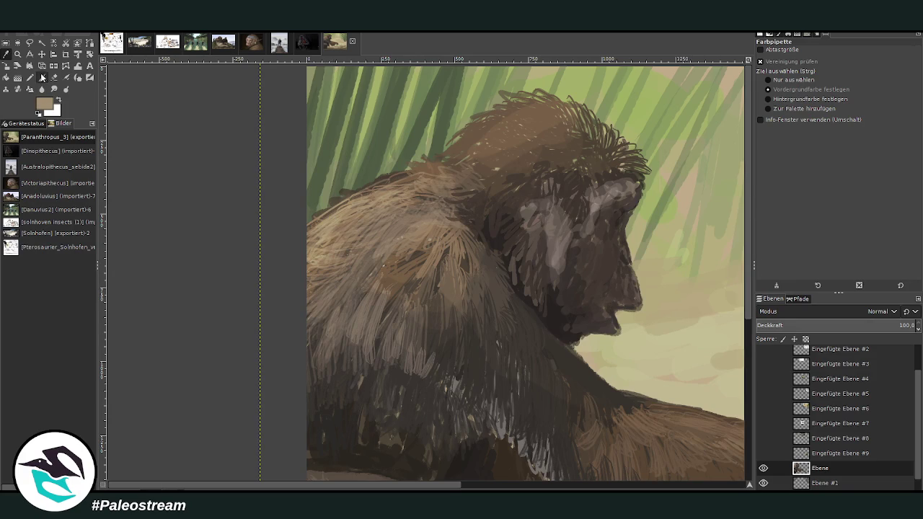
pyautogui.click(41, 77)
pyautogui.click(865, 52)
pyautogui.tripleClick(894, 67)
pyautogui.write('80.1')
pyautogui.moveTo(323, 213); pyautogui.dragTo(368, 184)
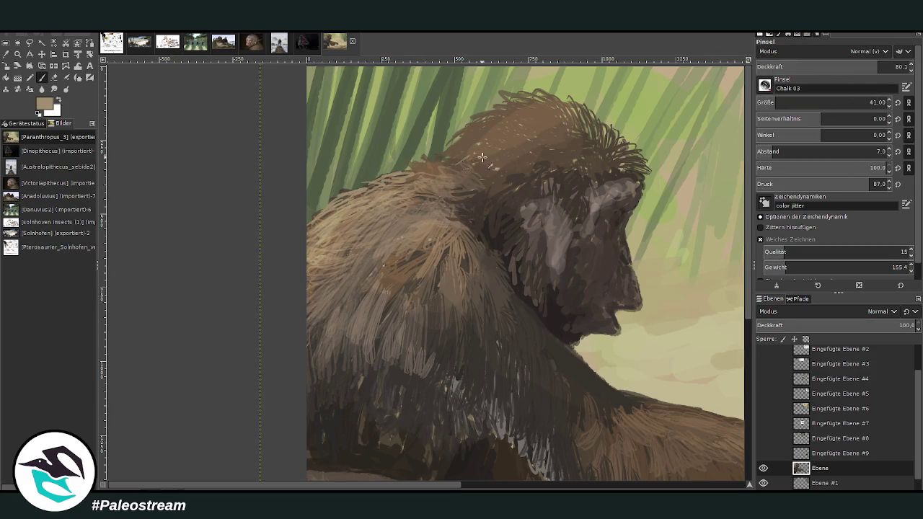
pyautogui.moveTo(461, 160)
pyautogui.mouseDown()
pyautogui.moveTo(491, 148)
pyautogui.moveTo(470, 149)
pyautogui.moveTo(501, 151)
pyautogui.moveTo(481, 183)
pyautogui.mouseUp()
# At 79.3 opacity, add fur strokes down the head side, then light tan hairs on crown and shoulder.
pyautogui.moveTo(857, 71); pyautogui.dragTo(823, 73)
pyautogui.moveTo(492, 199)
pyautogui.mouseDown()
pyautogui.moveTo(502, 220)
pyautogui.moveTo(496, 251)
pyautogui.mouseUp()
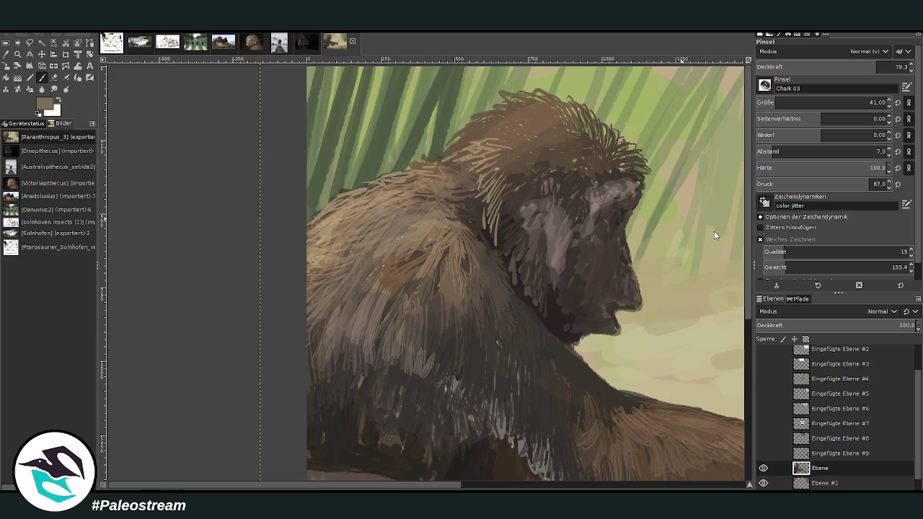
pyautogui.moveTo(508, 195); pyautogui.dragTo(497, 241)
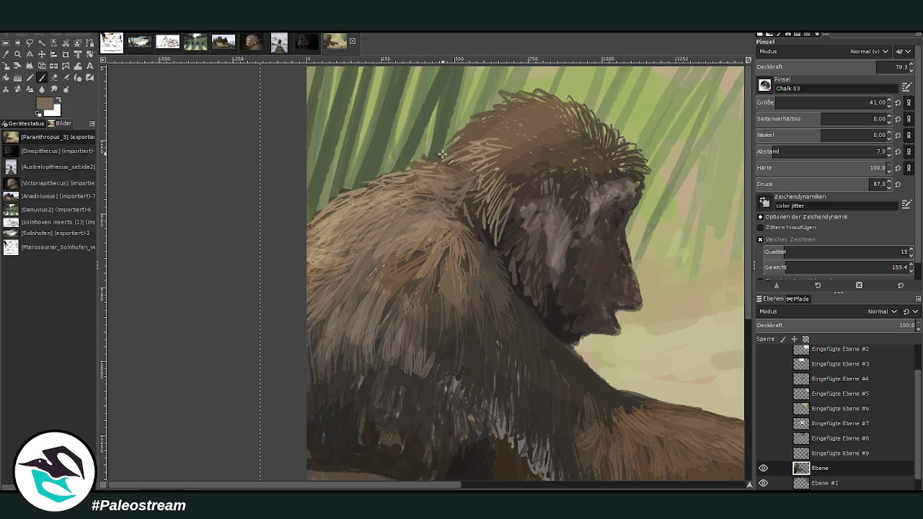
pyautogui.keyDown('ctrl'); pyautogui.click(714, 231); pyautogui.keyUp('ctrl')
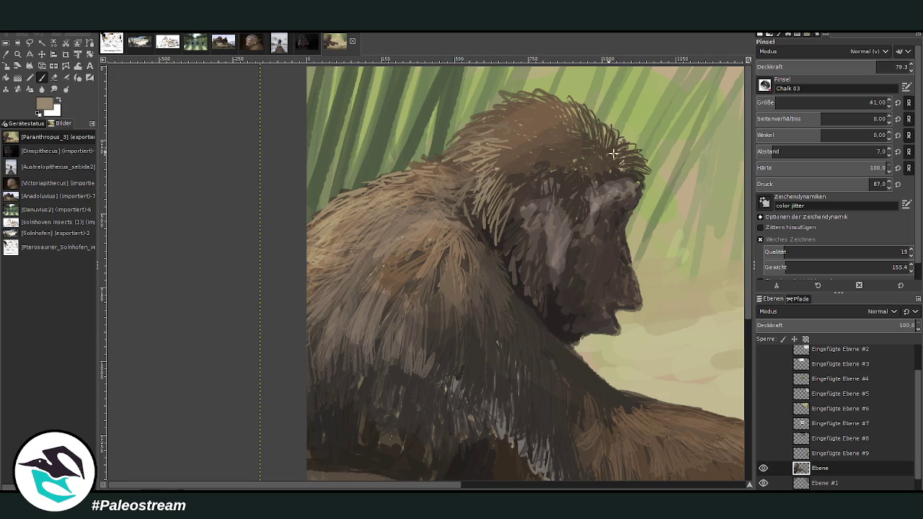
pyautogui.moveTo(483, 148); pyautogui.dragTo(508, 164)
pyautogui.moveTo(499, 111)
pyautogui.mouseDown()
pyautogui.moveTo(547, 109)
pyautogui.moveTo(495, 176)
pyautogui.mouseUp()
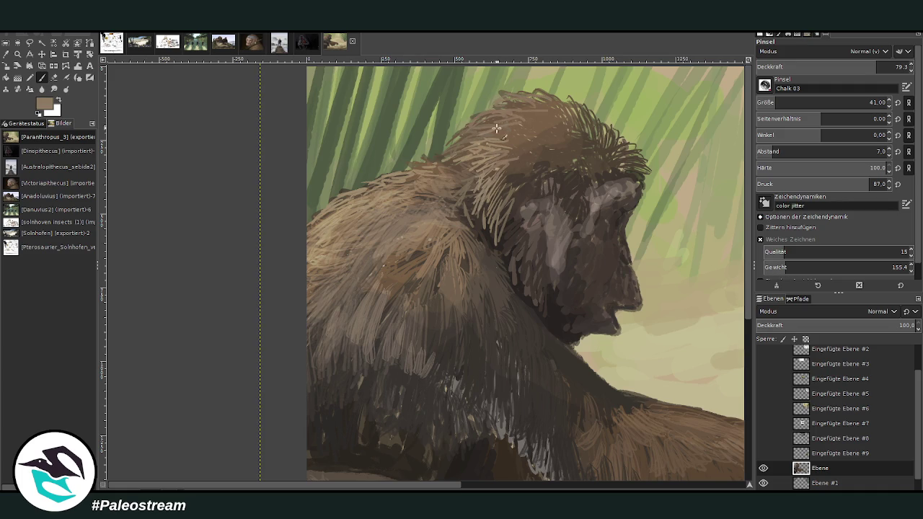
pyautogui.moveTo(422, 224); pyautogui.dragTo(404, 285)
pyautogui.moveTo(414, 242)
pyautogui.mouseDown()
pyautogui.moveTo(393, 292)
pyautogui.moveTo(375, 274)
pyautogui.mouseUp()
# Pick a darker brown and paint hair on the left shoulder, then sample a pinkish tan.
pyautogui.keyDown('ctrl'); pyautogui.click(542, 181); pyautogui.keyUp('ctrl')
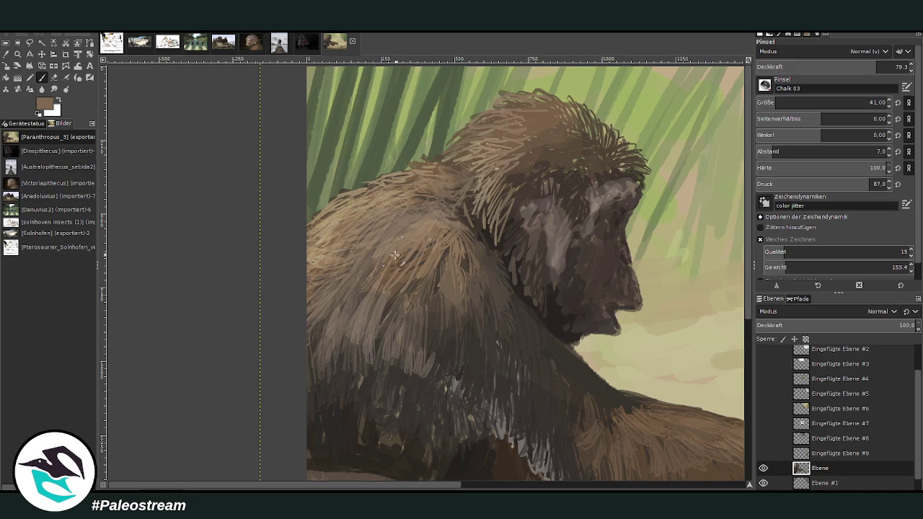
pyautogui.moveTo(320, 288); pyautogui.dragTo(345, 211)
pyautogui.keyDown('ctrl'); pyautogui.click(624, 71); pyautogui.keyUp('ctrl')
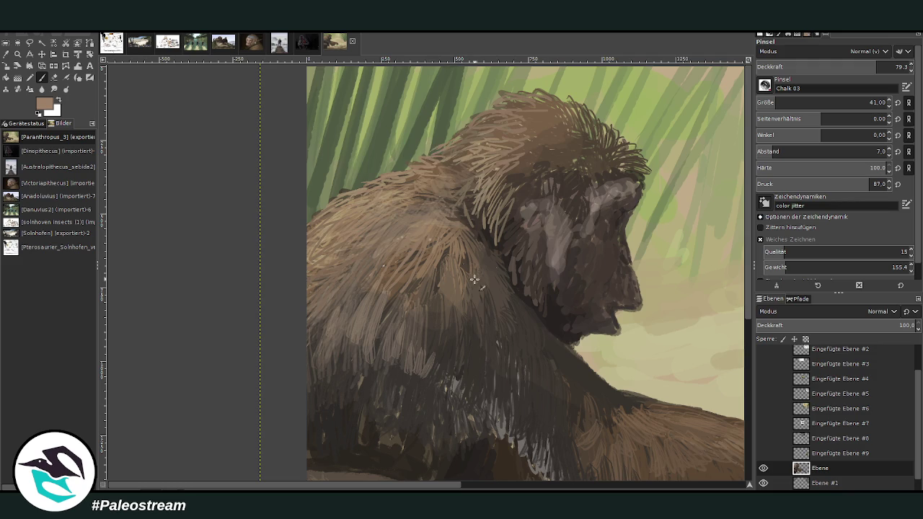
pyautogui.hscroll(3, 383, 483)
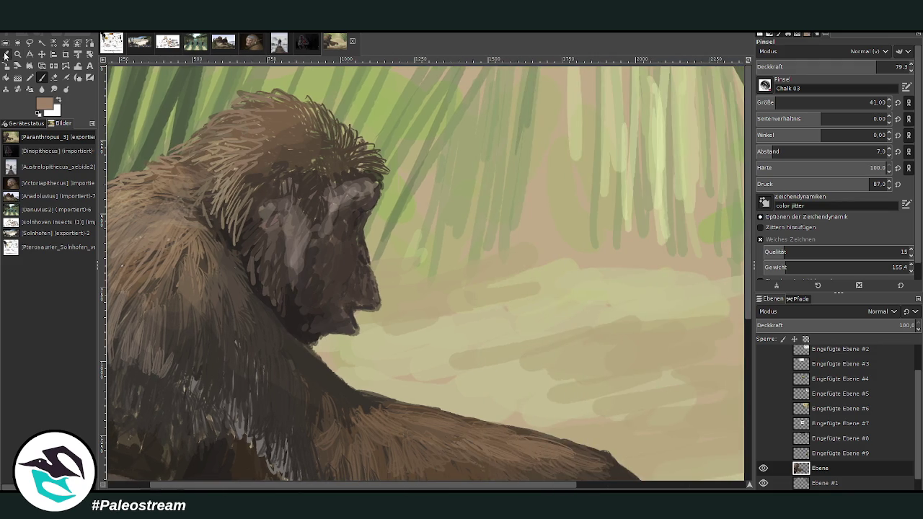
# Sample a dark brown from the face and set a size-172 brush on the Genyornis_02.png layer.
pyautogui.press('o')
pyautogui.click(348, 163)
pyautogui.click(41, 78)
pyautogui.click(817, 484)
pyautogui.click(868, 102)
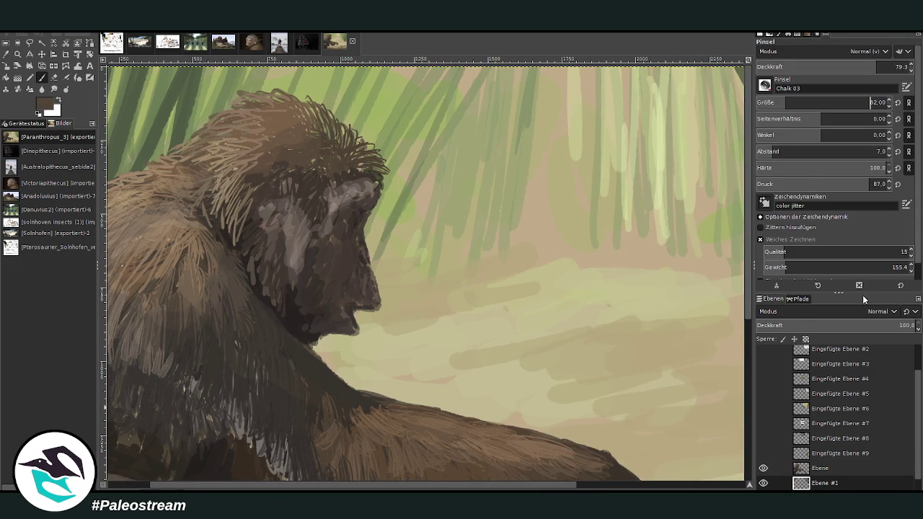
pyautogui.scroll(-1, 917, 444)
pyautogui.click(837, 483)
pyautogui.click(866, 102)
# Paint dark brown over the brow, crown, neck fur, pale hand patch and leg sketch lines.
pyautogui.moveTo(350, 173); pyautogui.dragTo(364, 189)
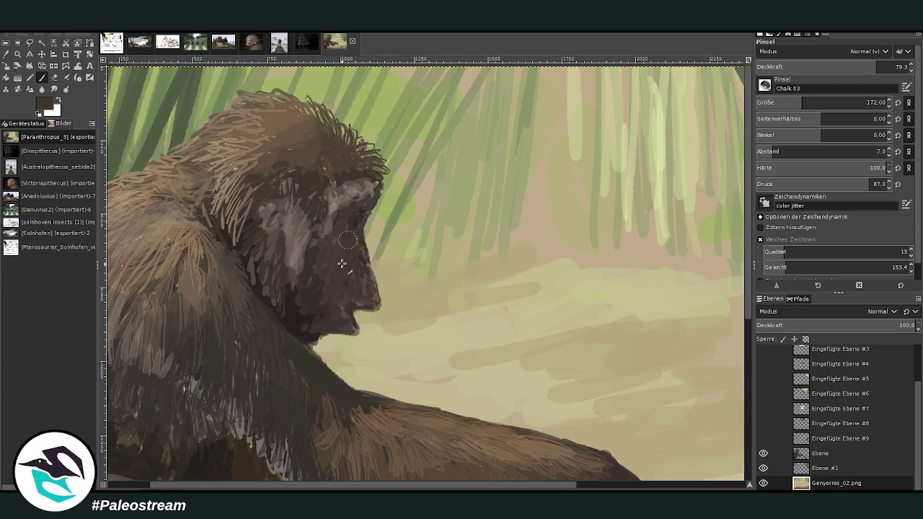
pyautogui.moveTo(363, 165)
pyautogui.mouseDown()
pyautogui.moveTo(287, 118)
pyautogui.moveTo(305, 200)
pyautogui.mouseUp()
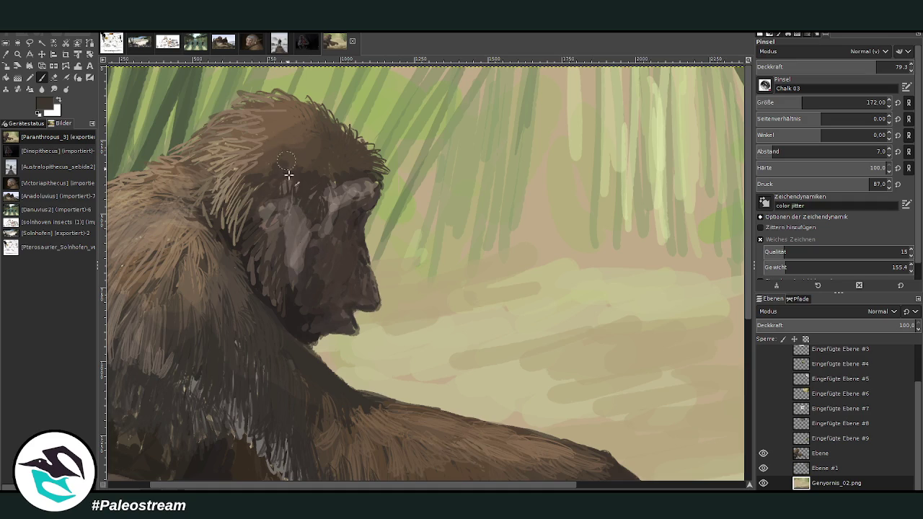
pyautogui.moveTo(284, 319); pyautogui.dragTo(190, 335)
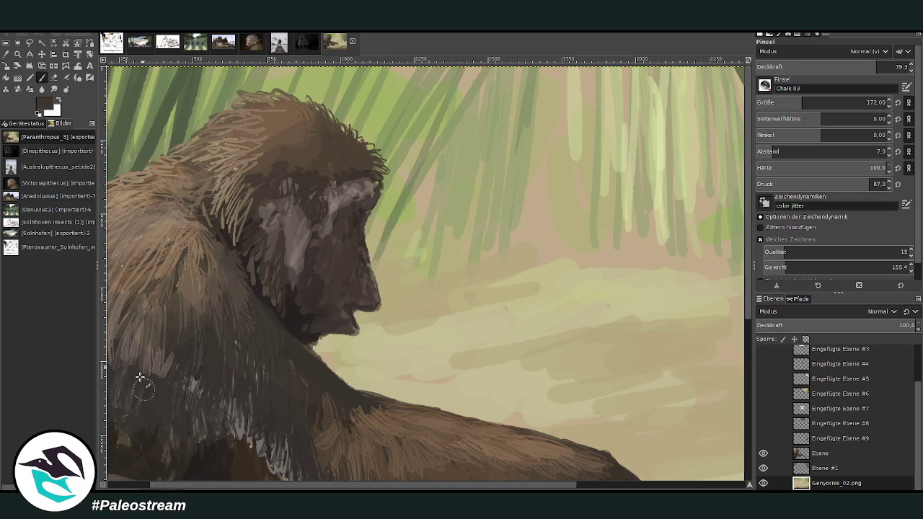
pyautogui.press('-')
pyautogui.press('-')
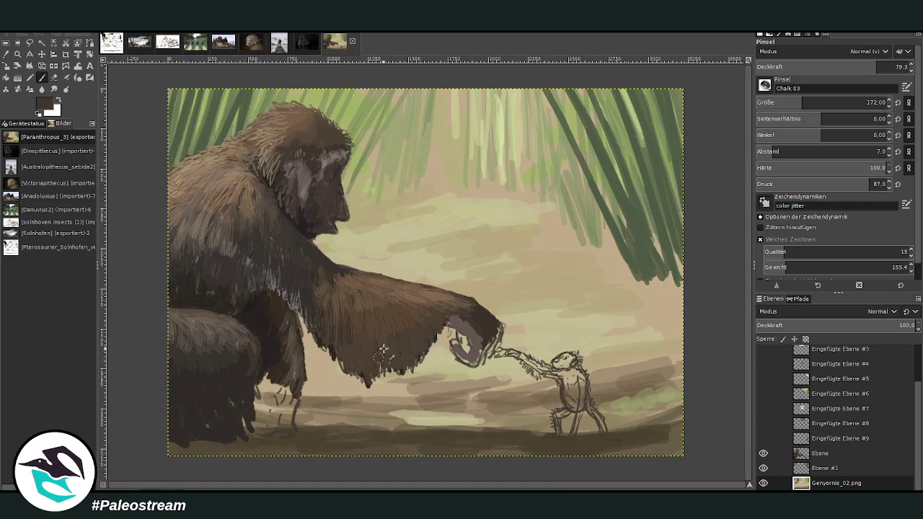
pyautogui.moveTo(483, 358)
pyautogui.mouseDown()
pyautogui.moveTo(458, 353)
pyautogui.moveTo(488, 365)
pyautogui.mouseUp()
pyautogui.moveTo(285, 334)
pyautogui.mouseDown()
pyautogui.moveTo(268, 382)
pyautogui.moveTo(296, 427)
pyautogui.moveTo(258, 428)
pyautogui.moveTo(263, 390)
pyautogui.moveTo(285, 400)
pyautogui.moveTo(268, 395)
pyautogui.moveTo(244, 418)
pyautogui.mouseUp()
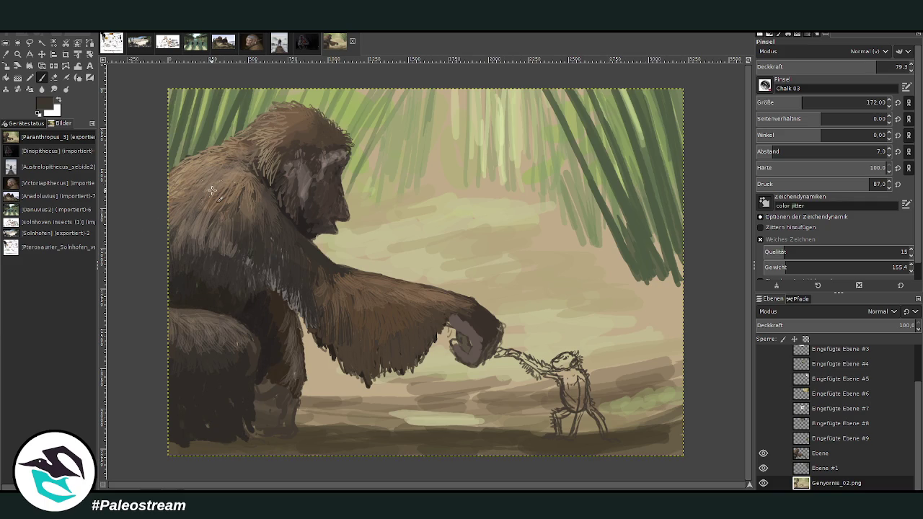
pyautogui.press('-')
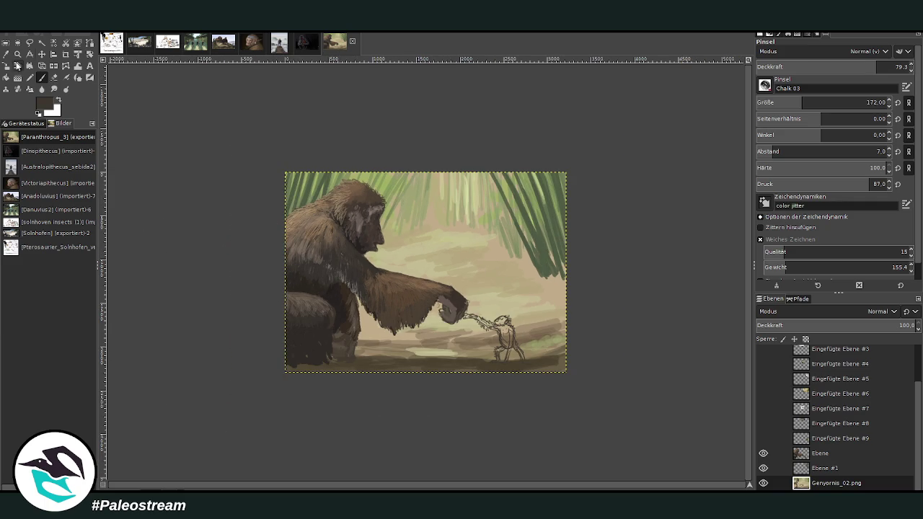
# Zoom in on the ape's face and add a light grey-brown stroke sampled from its highlight.
pyautogui.press('z')
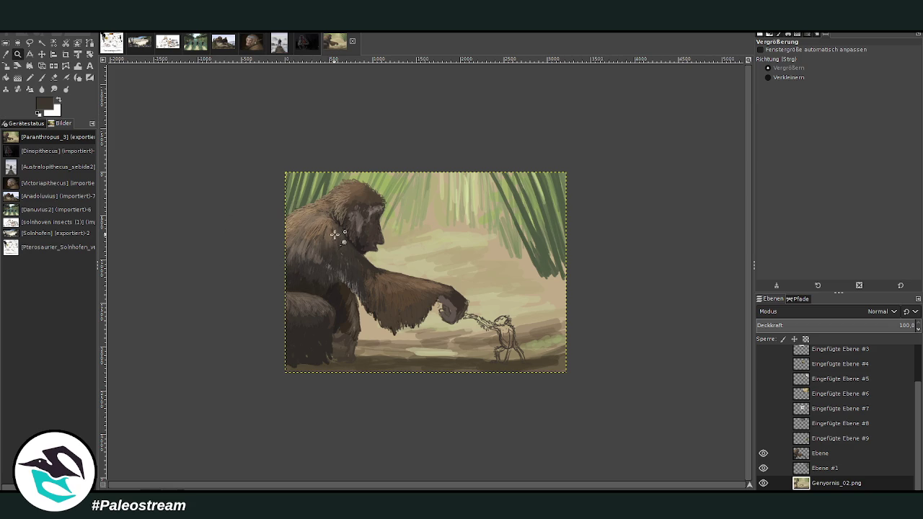
pyautogui.moveTo(328, 185); pyautogui.dragTo(391, 270)
pyautogui.moveTo(344, 80); pyautogui.dragTo(502, 261)
pyautogui.press('o')
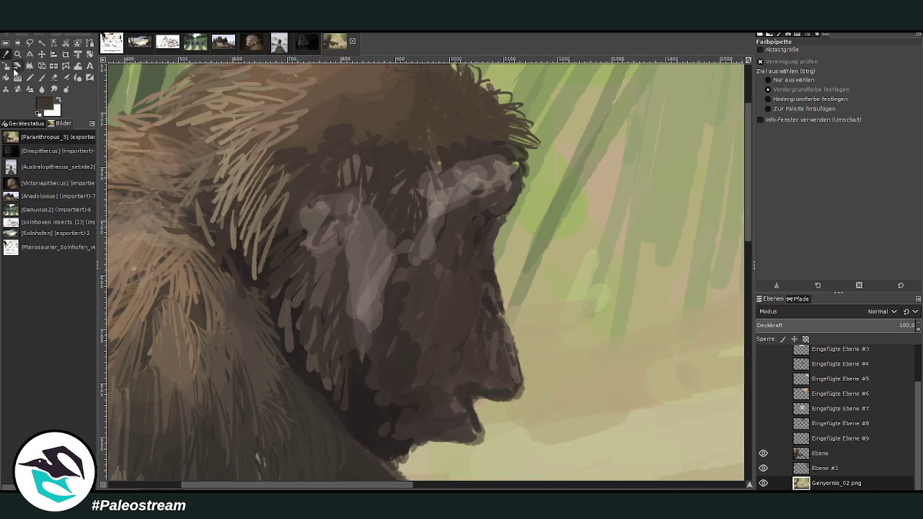
pyautogui.click(478, 177)
pyautogui.press('p')
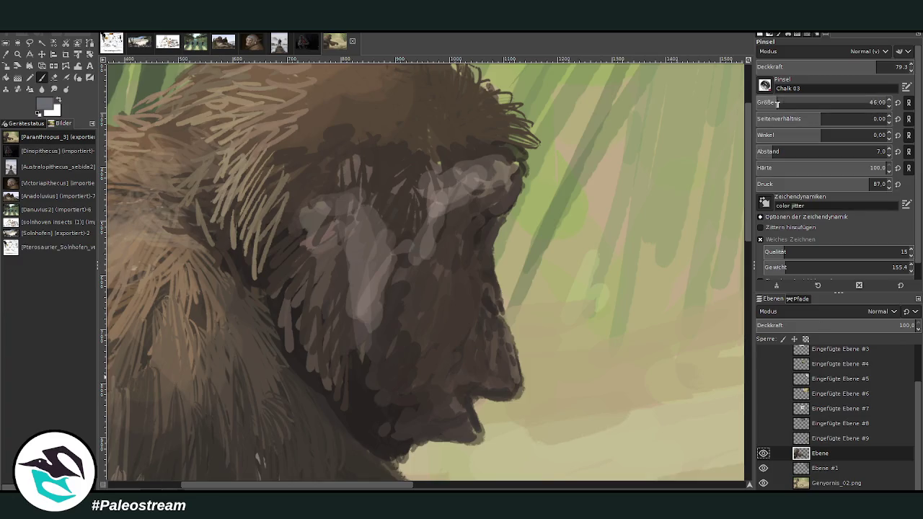
pyautogui.moveTo(508, 191); pyautogui.dragTo(450, 213)
# Dab blue-grey tones down the cheek, nose and lower face with a size-17 brush.
pyautogui.keyDown('ctrl'); pyautogui.click(533, 179); pyautogui.keyUp('ctrl')
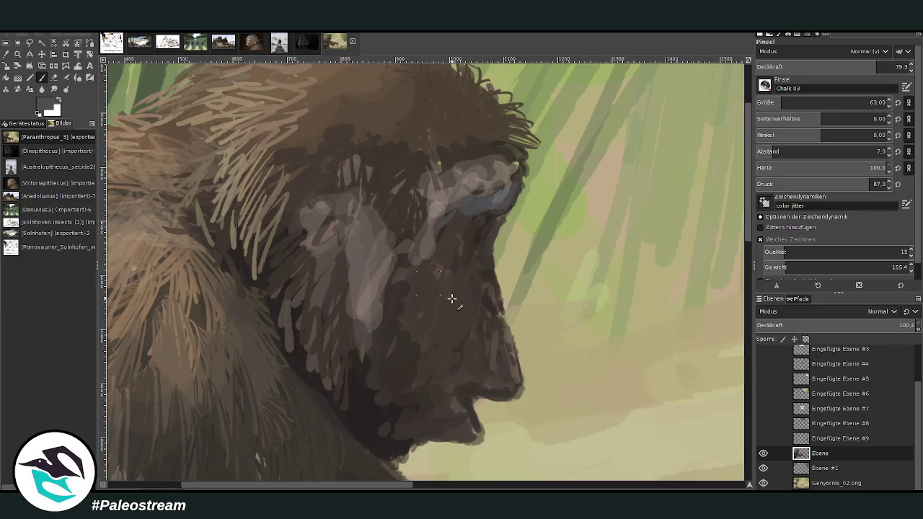
pyautogui.moveTo(484, 274)
pyautogui.mouseDown()
pyautogui.moveTo(468, 270)
pyautogui.moveTo(470, 315)
pyautogui.mouseUp()
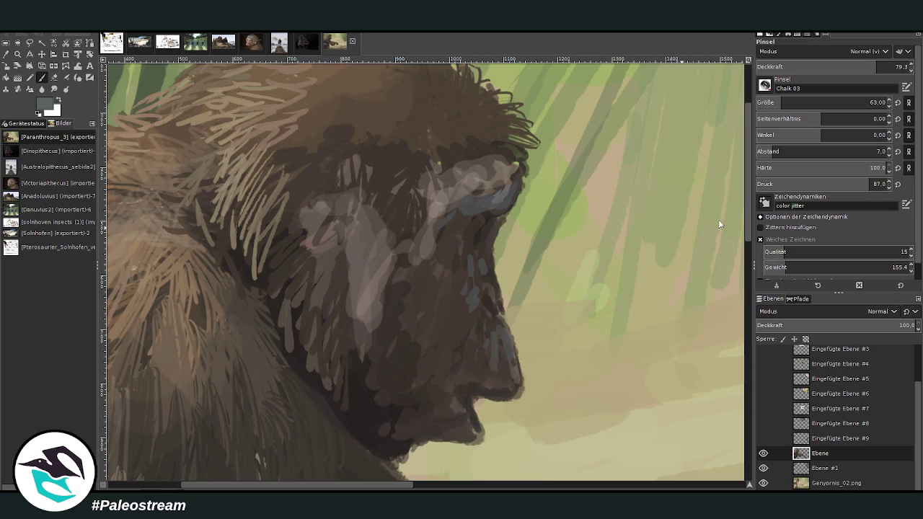
pyautogui.click(786, 103)
pyautogui.moveTo(501, 354)
pyautogui.mouseDown()
pyautogui.moveTo(512, 382)
pyautogui.moveTo(469, 371)
pyautogui.moveTo(491, 354)
pyautogui.moveTo(476, 353)
pyautogui.moveTo(469, 322)
pyautogui.mouseUp()
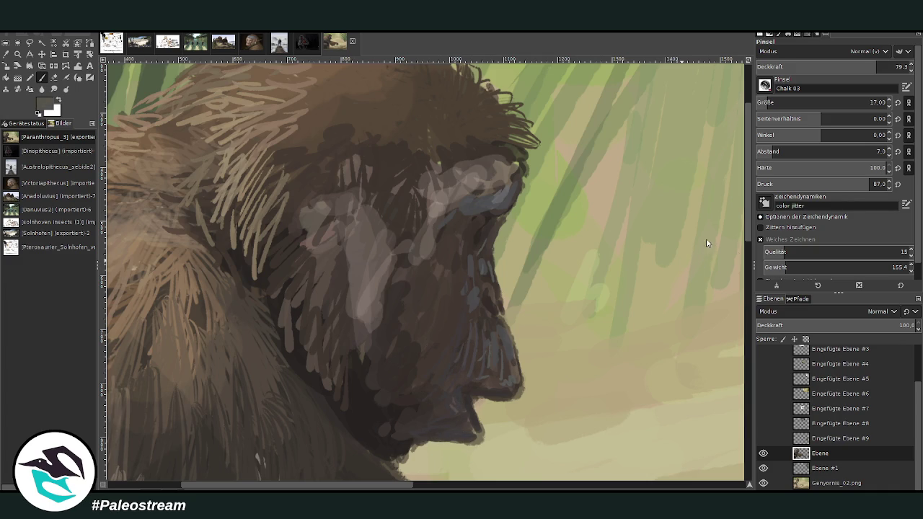
# At size 23 and opacity 55.5, add a dark face stroke, hatch the chin, and repaint near the eye.
pyautogui.click(871, 102)
pyautogui.click(841, 68)
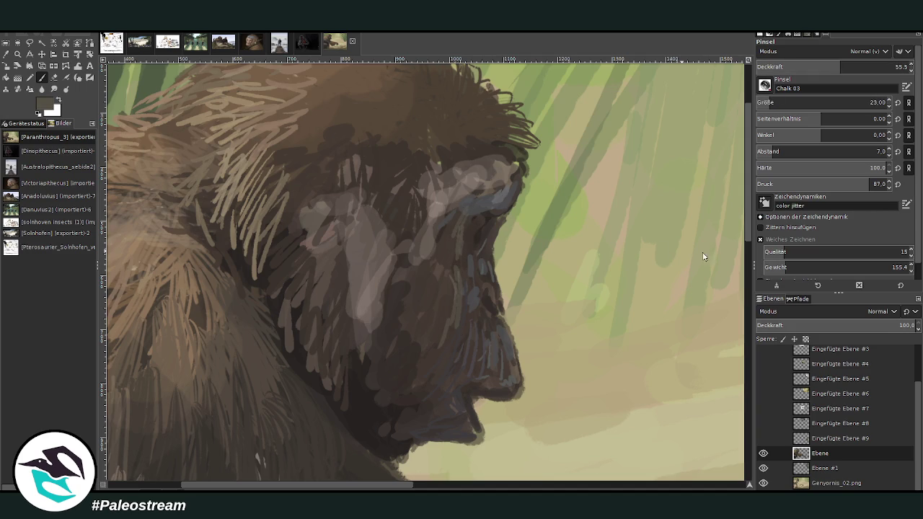
pyautogui.moveTo(443, 328); pyautogui.dragTo(428, 374)
pyautogui.moveTo(419, 405)
pyautogui.mouseDown()
pyautogui.moveTo(401, 406)
pyautogui.moveTo(433, 360)
pyautogui.moveTo(420, 345)
pyautogui.mouseUp()
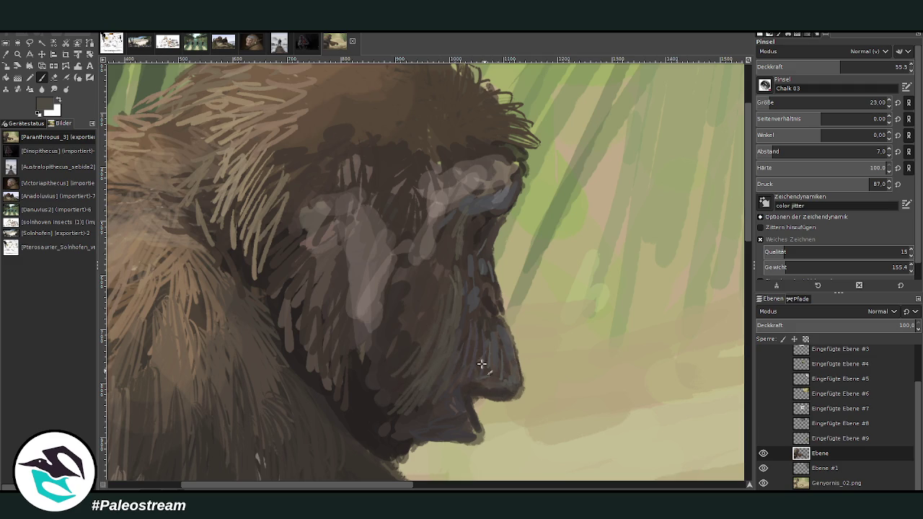
pyautogui.keyDown('ctrl'); pyautogui.click(709, 251); pyautogui.keyUp('ctrl')
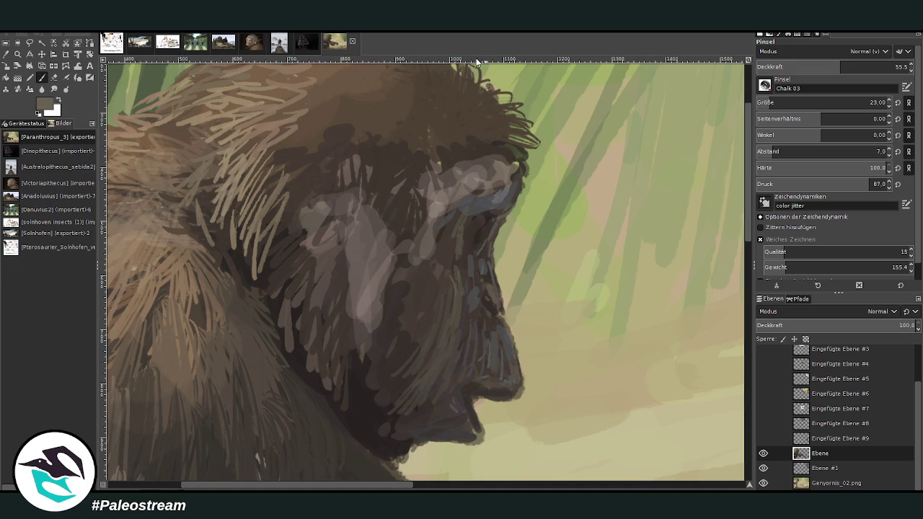
pyautogui.moveTo(496, 183); pyautogui.dragTo(476, 195)
# At about 70 opacity, cover the highlight beside the eye in darker grey and add dark fur strokes.
pyautogui.keyDown('ctrl'); pyautogui.click(498, 189); pyautogui.keyUp('ctrl')
pyautogui.moveTo(843, 67); pyautogui.dragTo(862, 67)
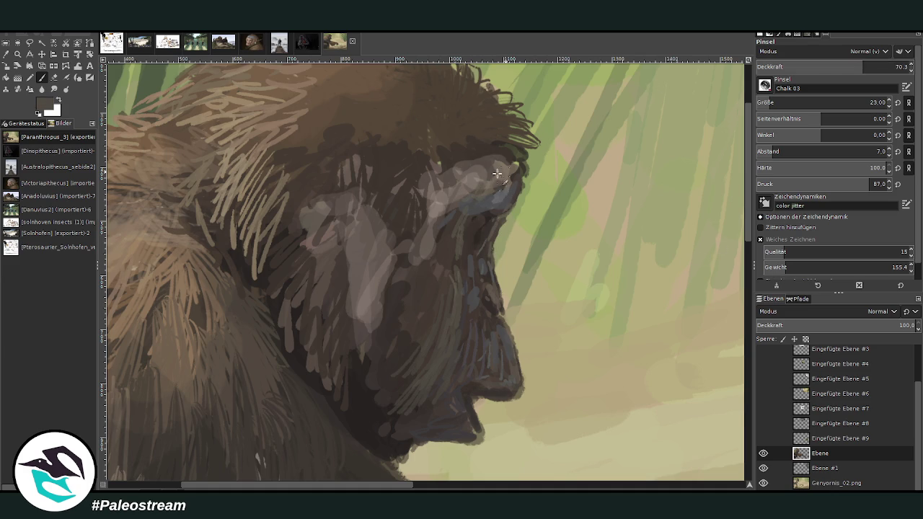
pyautogui.moveTo(514, 163); pyautogui.dragTo(504, 175)
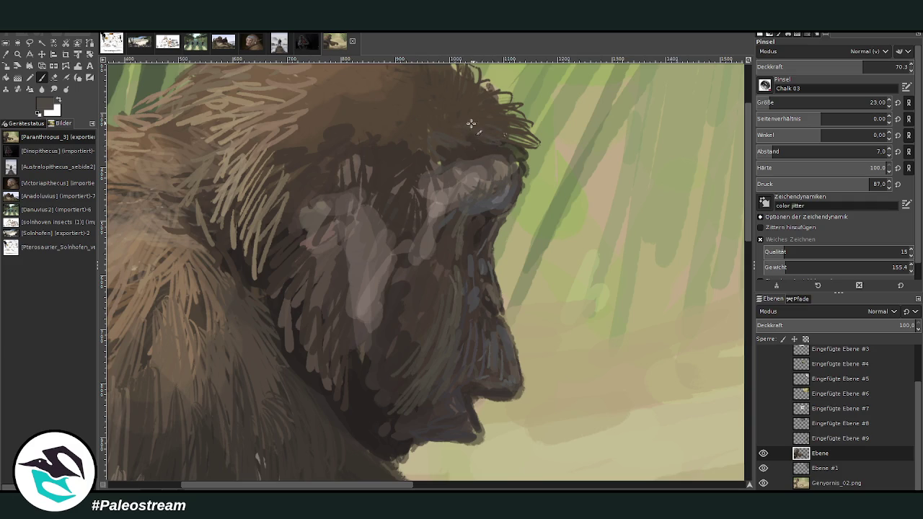
pyautogui.press('d')
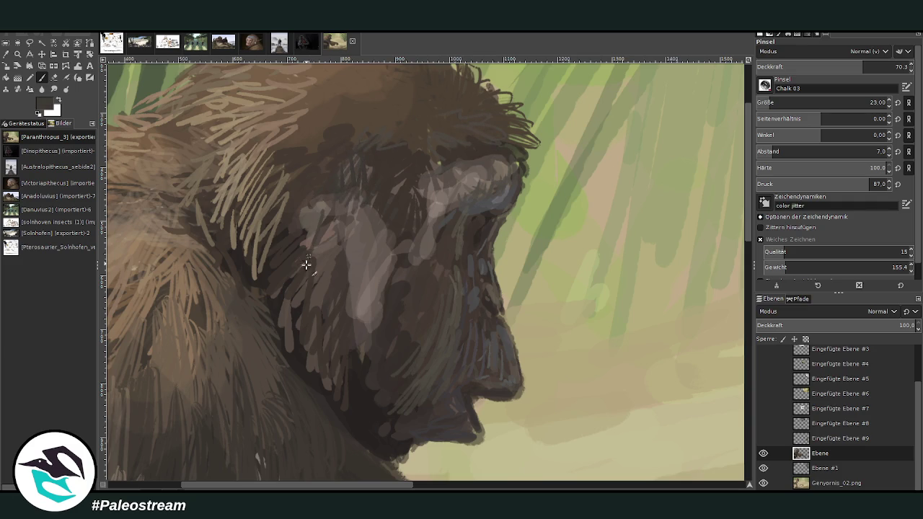
pyautogui.moveTo(307, 338); pyautogui.dragTo(306, 355)
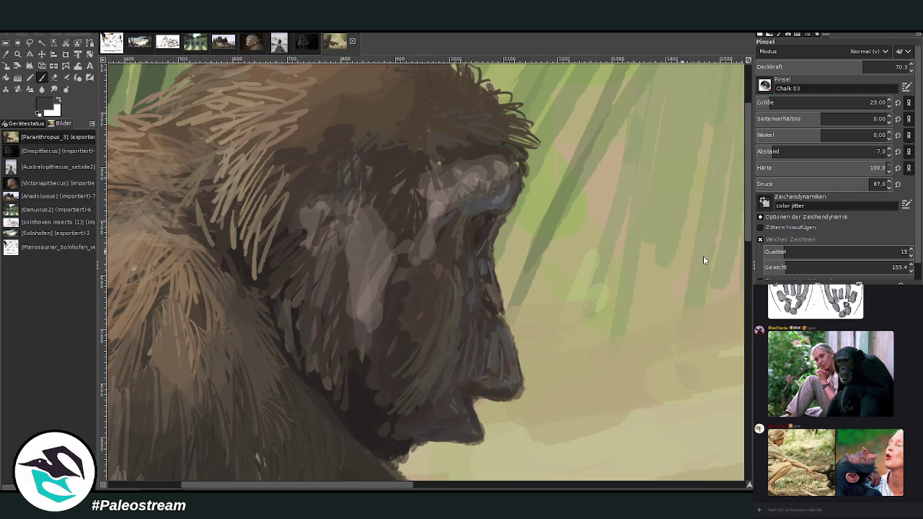
# At opacity 72.9, darken the chin, upper lip and lower jaw outlines.
pyautogui.moveTo(864, 66); pyautogui.dragTo(868, 66)
pyautogui.moveTo(471, 436); pyautogui.dragTo(483, 451)
pyautogui.moveTo(503, 393); pyautogui.dragTo(524, 385)
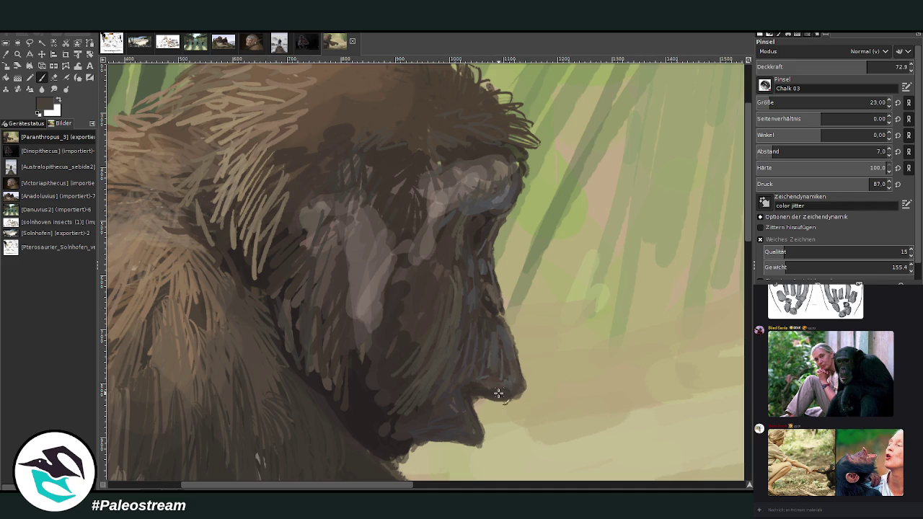
pyautogui.moveTo(468, 424)
pyautogui.mouseDown()
pyautogui.moveTo(411, 443)
pyautogui.moveTo(381, 418)
pyautogui.mouseUp()
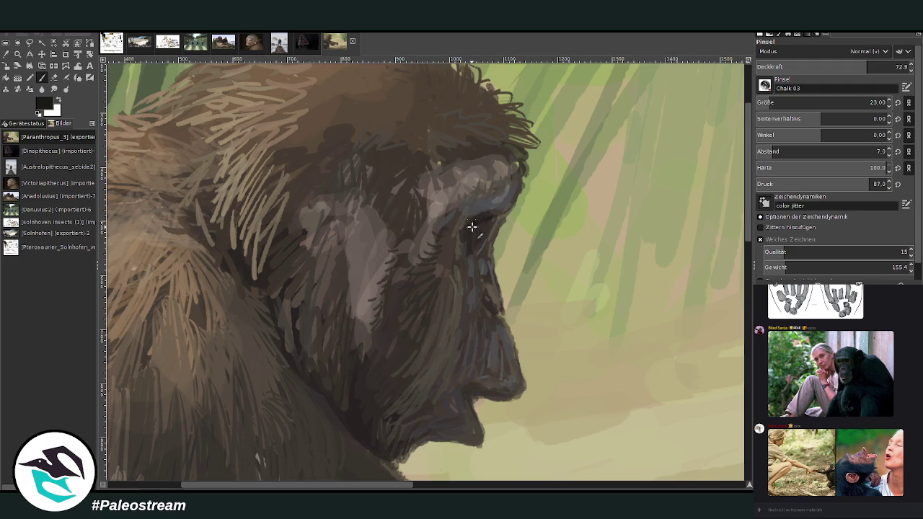
# Deepen the eye socket, reshape the eye, and darken the snout edge down to its tip.
pyautogui.moveTo(474, 223)
pyautogui.mouseDown()
pyautogui.moveTo(470, 238)
pyautogui.moveTo(476, 228)
pyautogui.mouseUp()
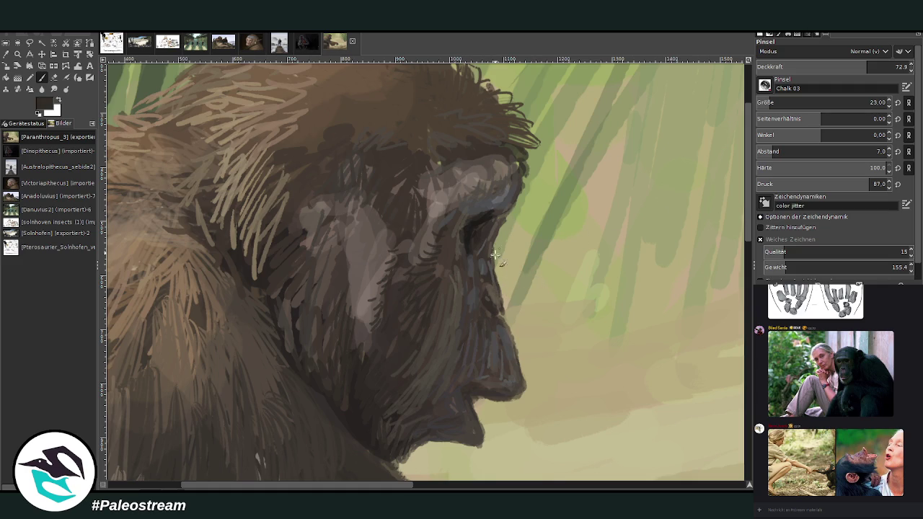
pyautogui.moveTo(486, 250); pyautogui.dragTo(516, 354)
pyautogui.moveTo(505, 321); pyautogui.dragTo(519, 368)
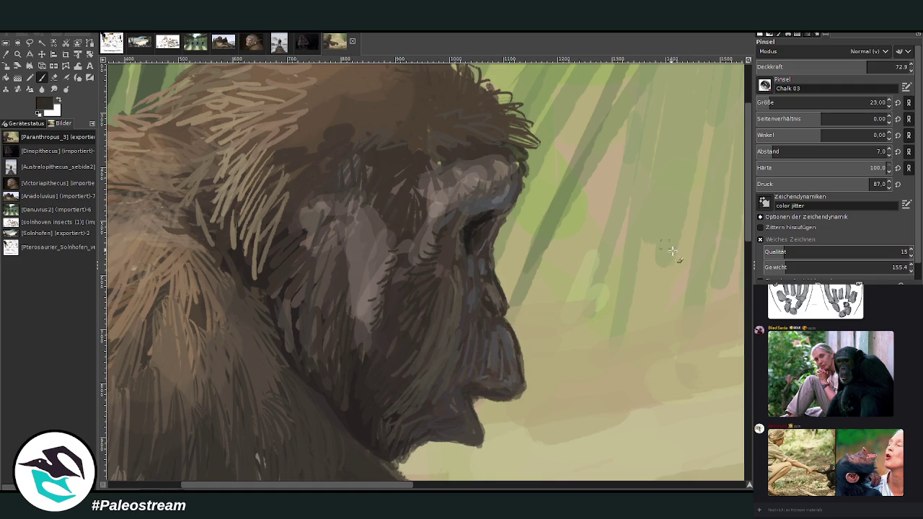
pyautogui.moveTo(510, 329); pyautogui.dragTo(531, 399)
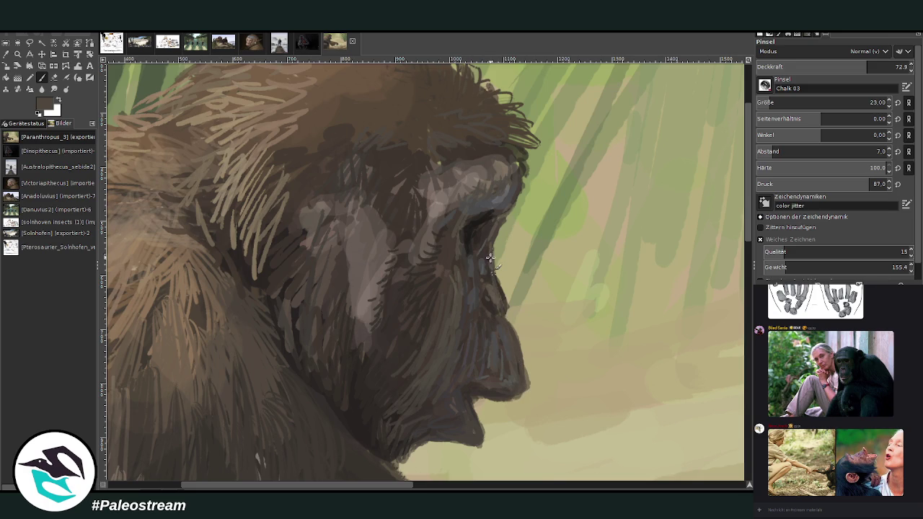
pyautogui.moveTo(462, 249); pyautogui.dragTo(469, 233)
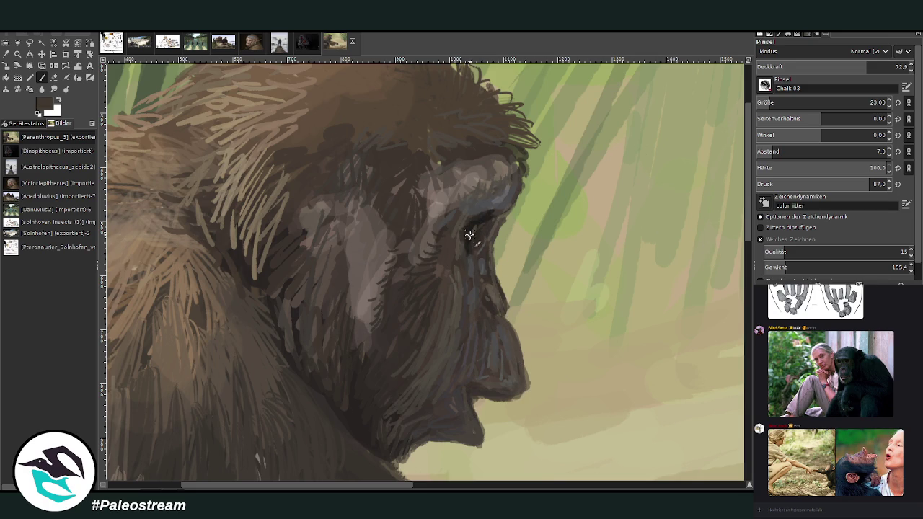
pyautogui.moveTo(469, 240); pyautogui.dragTo(472, 235)
pyautogui.keyDown('ctrl'); pyautogui.click(724, 249); pyautogui.keyUp('ctrl')
# Activate the painting's own layer, recall the radius-based filter, and zoom in on the ape.
pyautogui.press('-')
pyautogui.press('-')
pyautogui.press('-')
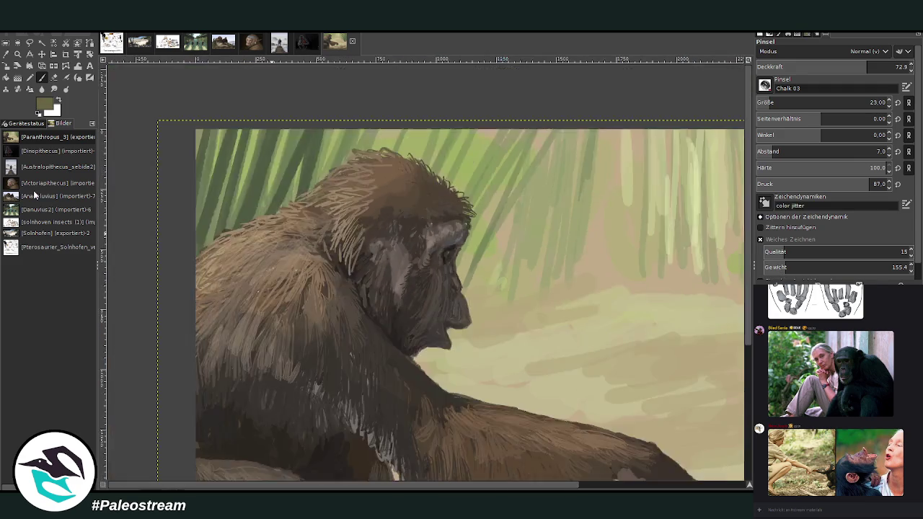
pyautogui.press('-')
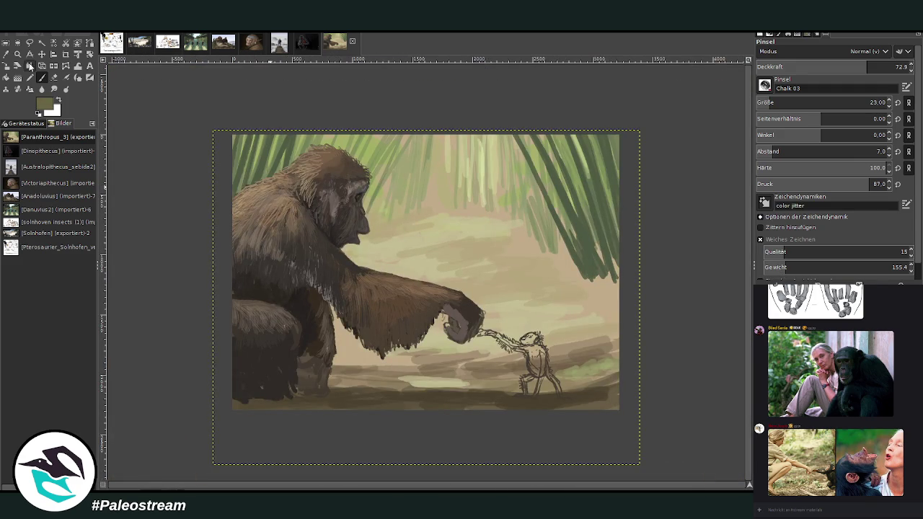
pyautogui.click(17, 54)
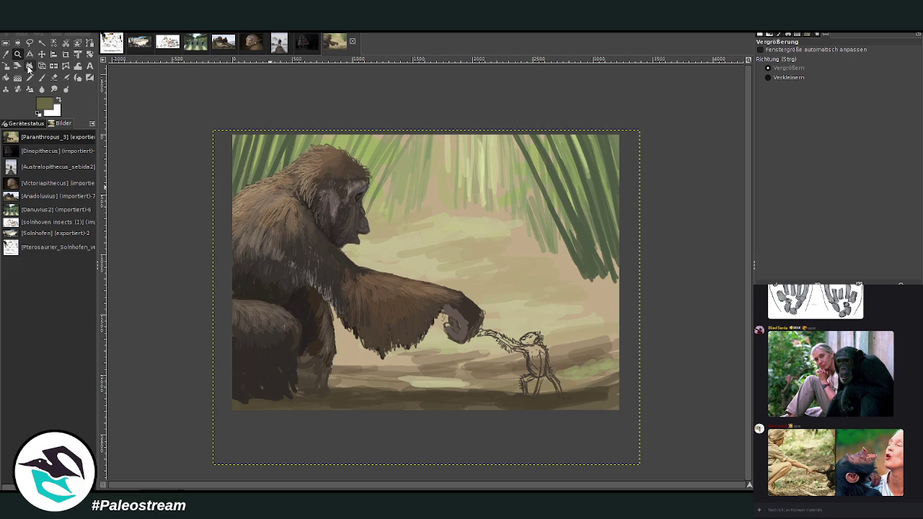
pyautogui.press('pageup')
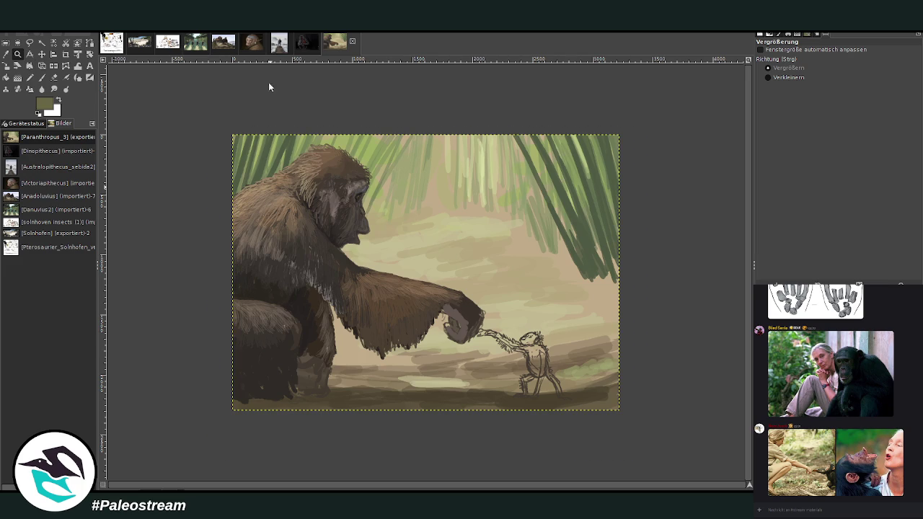
pyautogui.hotkey('ctrl', 'shift', 'f')
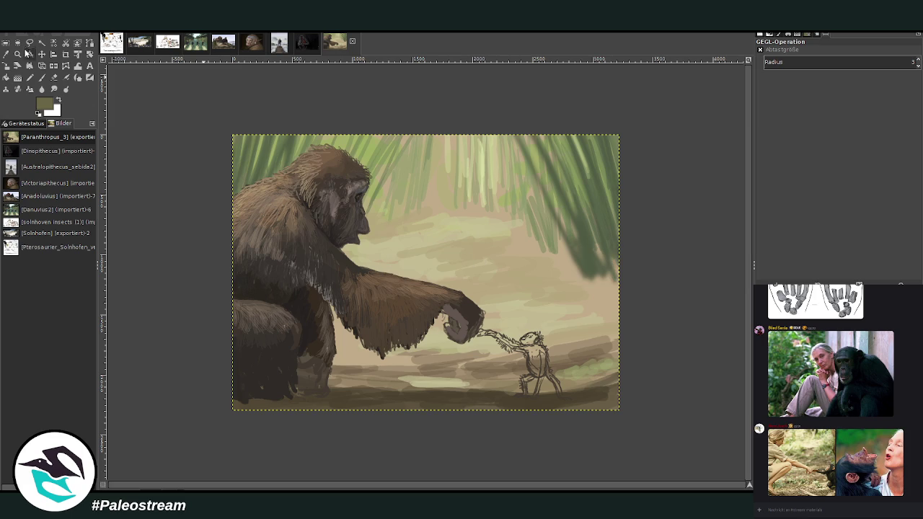
pyautogui.click(17, 54)
pyautogui.moveTo(266, 106); pyautogui.dragTo(517, 362)
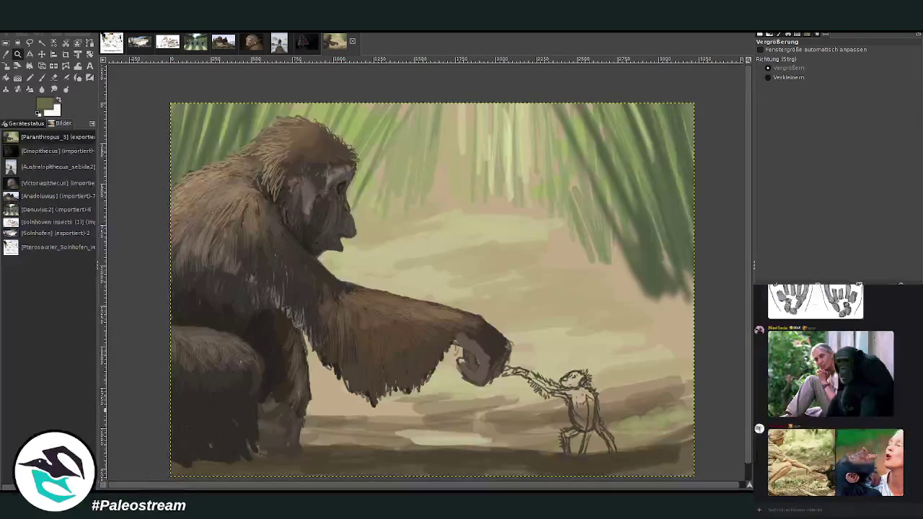
# Blur a rectangle of the upper background down to the ape's arm, soften it, and deselect.
pyautogui.click(5, 42)
pyautogui.moveTo(154, 88); pyautogui.dragTo(698, 354)
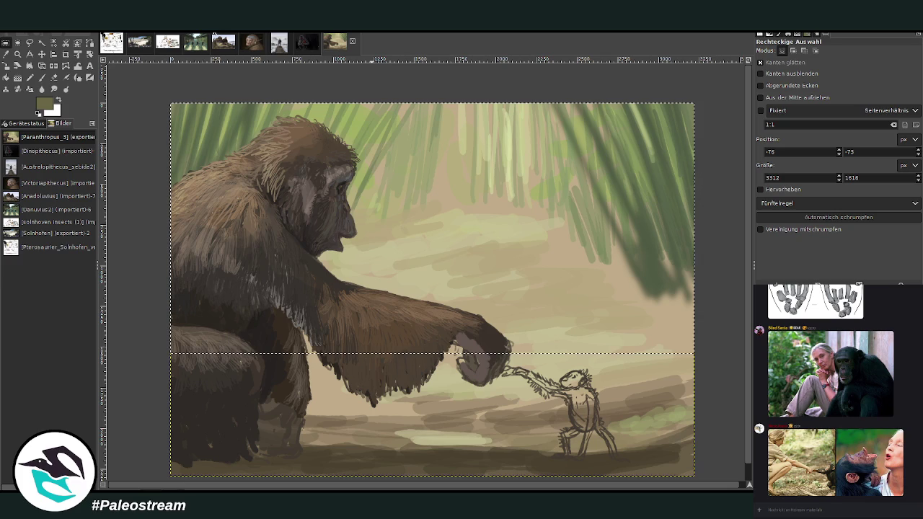
pyautogui.hotkey('ctrl', 'f')
pyautogui.hotkey('ctrl', 'f')
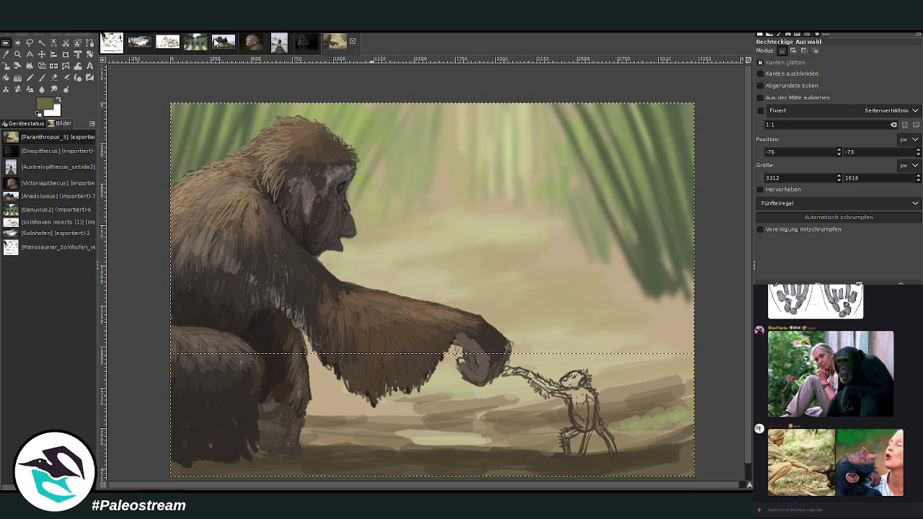
pyautogui.hotkey('ctrl', 'z')
pyautogui.click(149, 155)
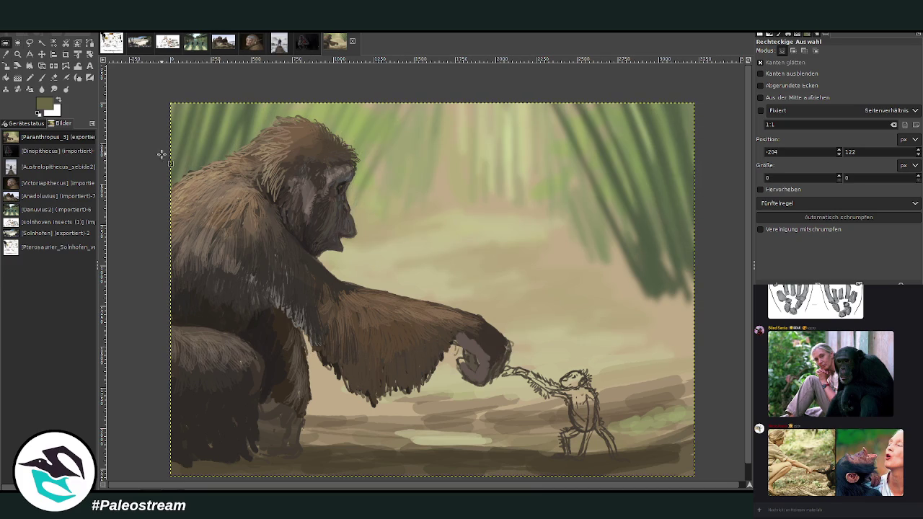
pyautogui.press('o')
pyautogui.click(638, 375)
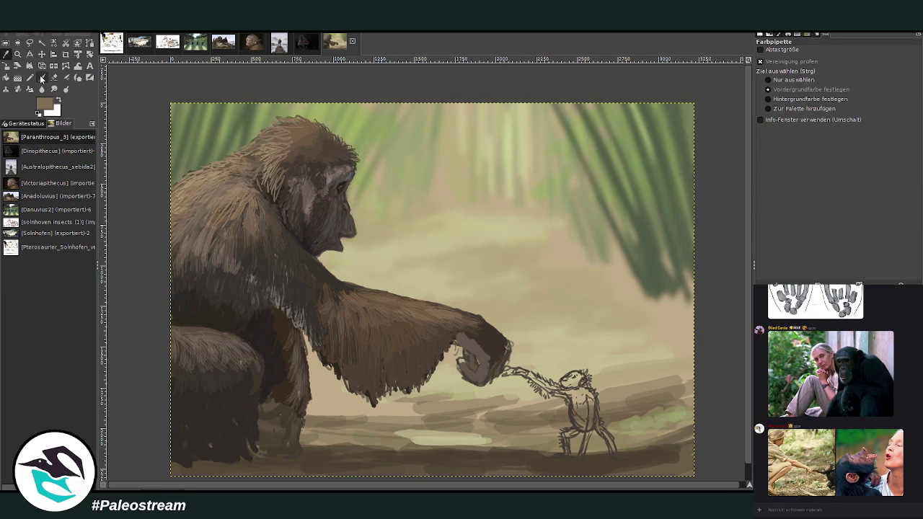
# Lay tan strokes and broad dark charcoal bands across the right ground and background.
pyautogui.click(41, 77)
pyautogui.moveTo(333, 264)
pyautogui.mouseDown()
pyautogui.moveTo(422, 290)
pyautogui.moveTo(332, 274)
pyautogui.moveTo(541, 306)
pyautogui.moveTo(555, 287)
pyautogui.mouseUp()
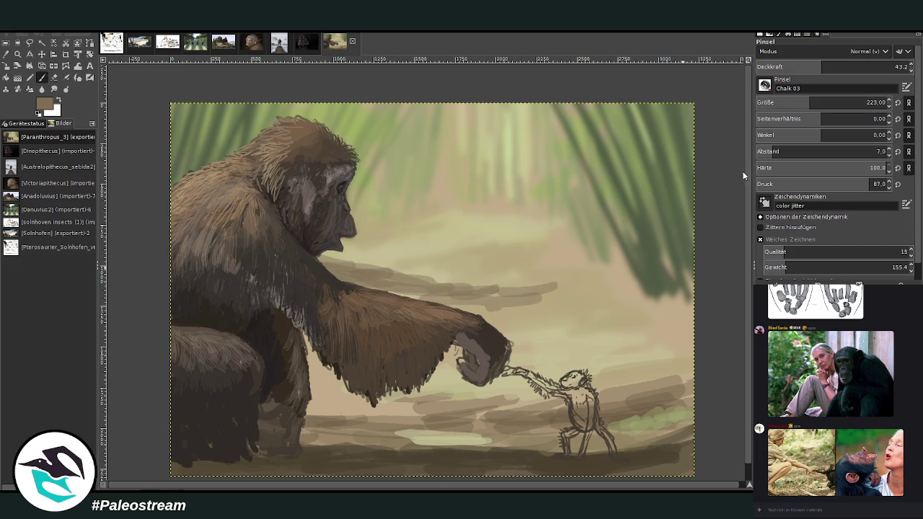
pyautogui.moveTo(666, 305)
pyautogui.mouseDown()
pyautogui.moveTo(599, 317)
pyautogui.moveTo(692, 302)
pyautogui.moveTo(683, 291)
pyautogui.moveTo(562, 330)
pyautogui.mouseUp()
pyautogui.moveTo(649, 328)
pyautogui.mouseDown()
pyautogui.moveTo(695, 345)
pyautogui.moveTo(690, 339)
pyautogui.mouseUp()
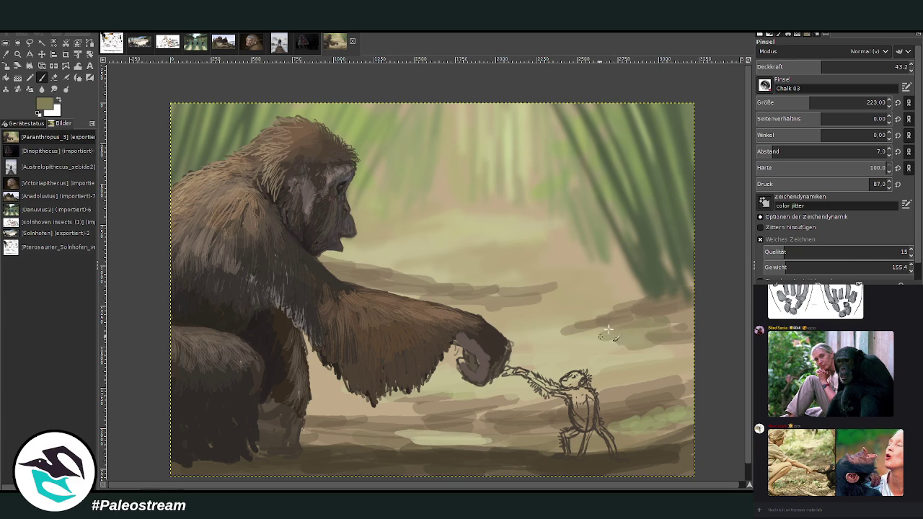
pyautogui.moveTo(689, 339); pyautogui.dragTo(547, 338)
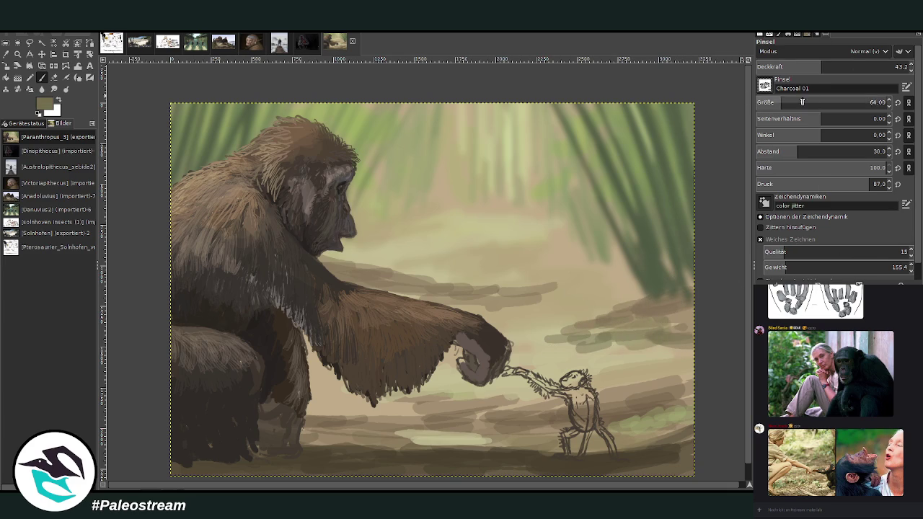
pyautogui.moveTo(674, 352); pyautogui.dragTo(407, 294)
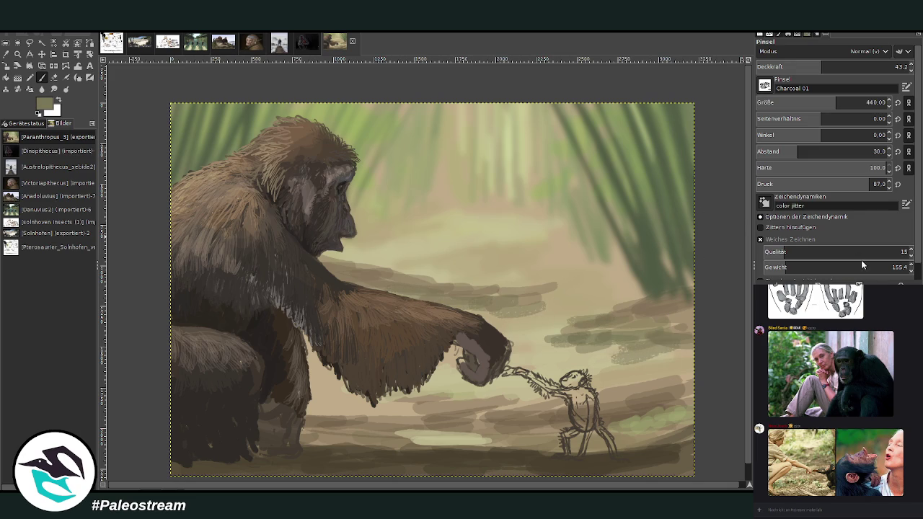
pyautogui.moveTo(685, 351); pyautogui.dragTo(566, 338)
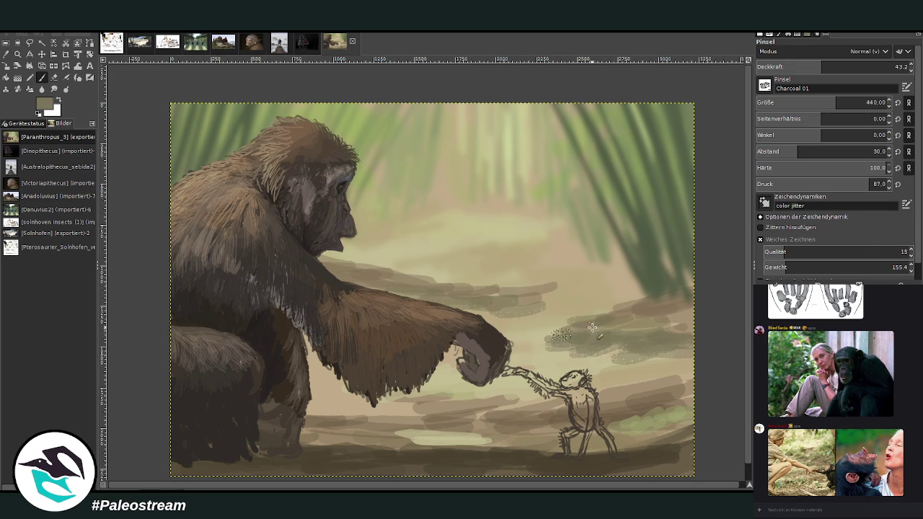
# With a smaller, lower-opacity brush, add soft dark strokes to the right midground.
pyautogui.click(868, 66)
pyautogui.click(818, 102)
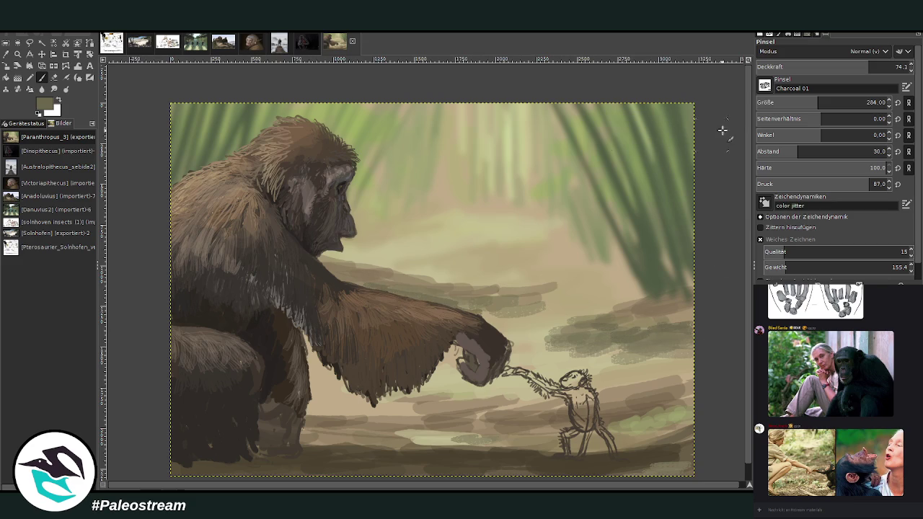
pyautogui.click(827, 66)
pyautogui.moveTo(345, 249); pyautogui.dragTo(386, 252)
pyautogui.moveTo(317, 253)
pyautogui.mouseDown()
pyautogui.moveTo(393, 232)
pyautogui.moveTo(404, 259)
pyautogui.moveTo(418, 242)
pyautogui.mouseUp()
pyautogui.moveTo(361, 238)
pyautogui.mouseDown()
pyautogui.moveTo(389, 223)
pyautogui.moveTo(398, 262)
pyautogui.moveTo(436, 275)
pyautogui.mouseUp()
pyautogui.moveTo(321, 258); pyautogui.dragTo(402, 279)
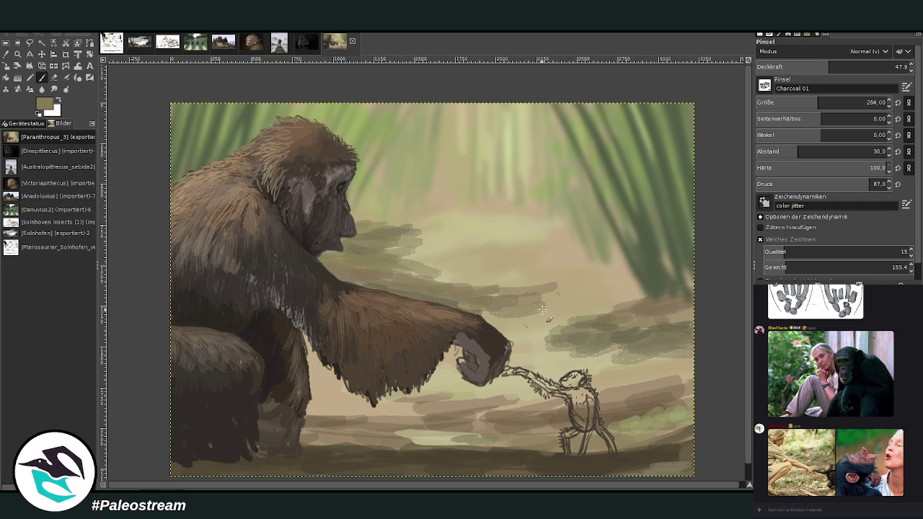
pyautogui.keyDown('ctrl'); pyautogui.click(664, 389); pyautogui.keyUp('ctrl')
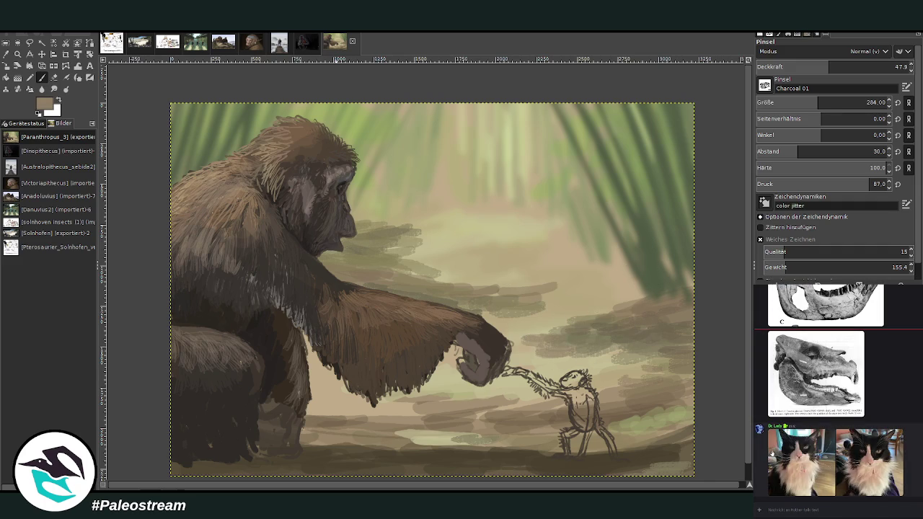
# Sample a light tan and brighten the ground at lower right with tan strokes.
pyautogui.click(856, 471)
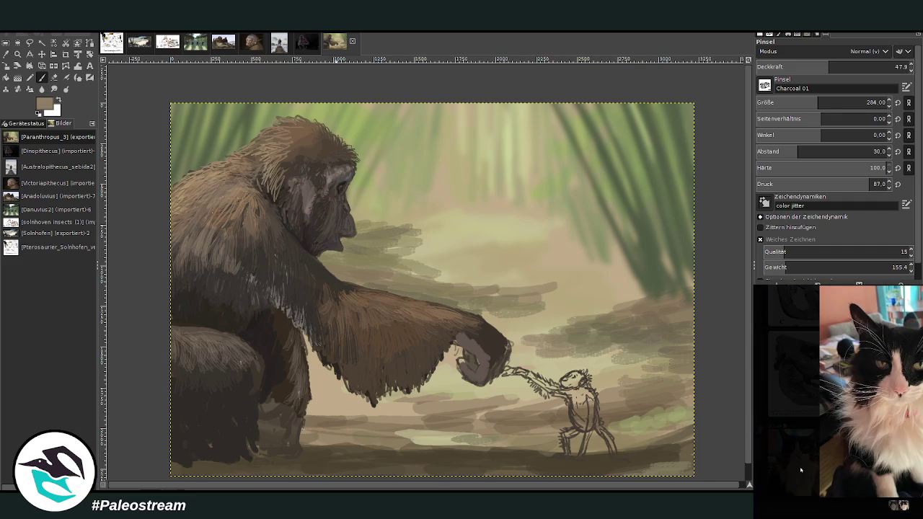
pyautogui.click(799, 471)
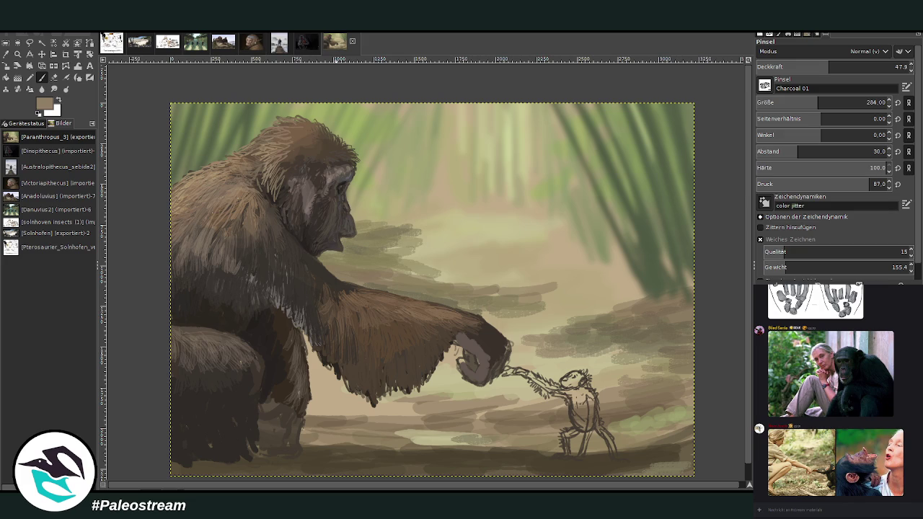
pyautogui.keyDown('ctrl'); pyautogui.click(647, 337); pyautogui.keyUp('ctrl')
pyautogui.keyDown('ctrl'); pyautogui.click(540, 370); pyautogui.keyUp('ctrl')
pyautogui.moveTo(579, 364)
pyautogui.mouseDown()
pyautogui.moveTo(620, 357)
pyautogui.moveTo(548, 339)
pyautogui.moveTo(634, 340)
pyautogui.moveTo(680, 366)
pyautogui.moveTo(642, 372)
pyautogui.mouseUp()
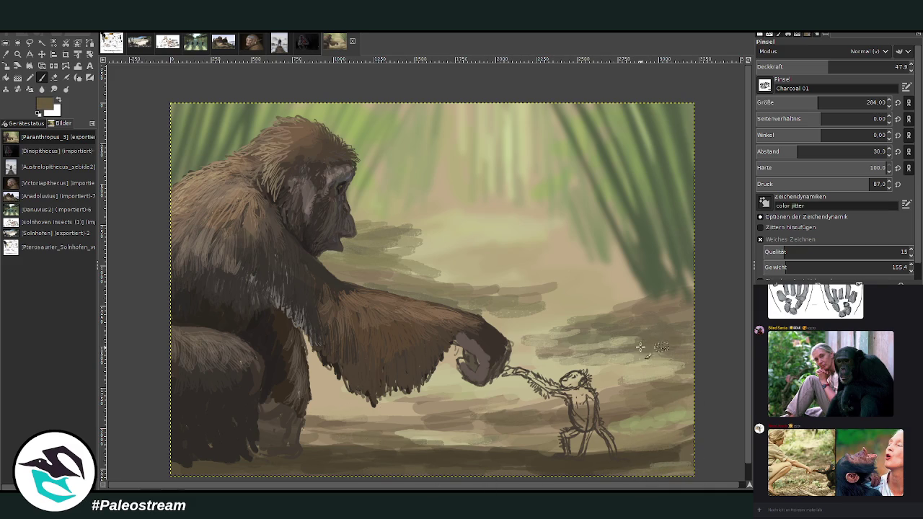
# Paint pale beige along the top edge of the ape's arm, then zoom in on the small figure.
pyautogui.keyDown('ctrl'); pyautogui.click(525, 328); pyautogui.keyUp('ctrl')
pyautogui.moveTo(525, 329); pyautogui.dragTo(331, 277)
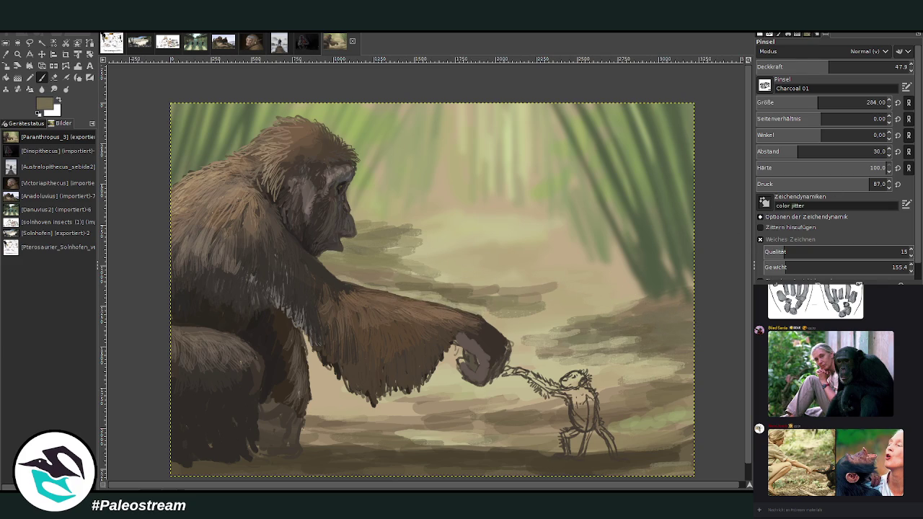
pyautogui.press('z')
pyautogui.moveTo(483, 325); pyautogui.dragTo(635, 475)
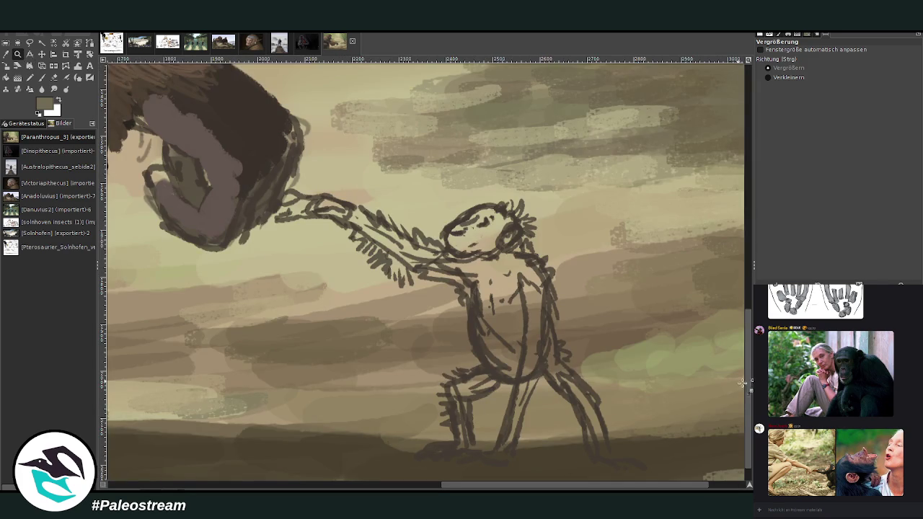
# Scale the orangutan photo down to 440×428 px and move it beside the sketched juvenile.
pyautogui.click(41, 77)
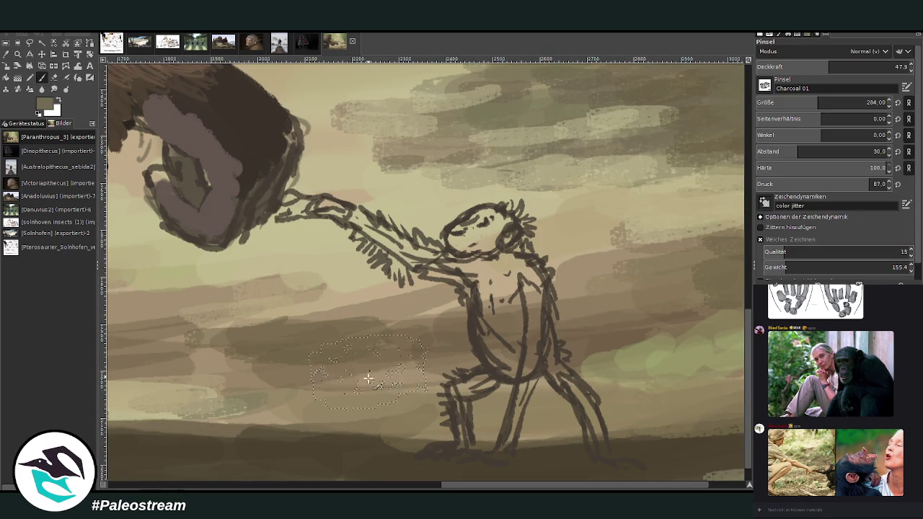
pyautogui.press('-')
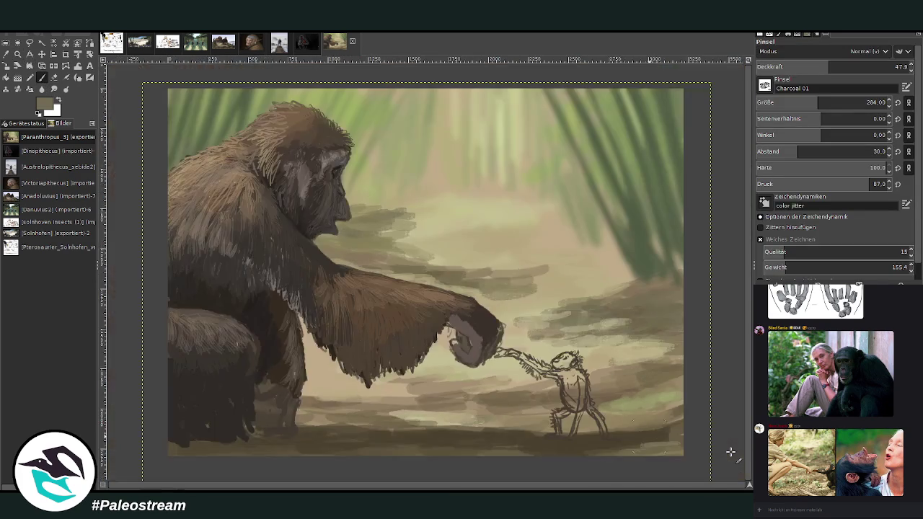
pyautogui.press('-')
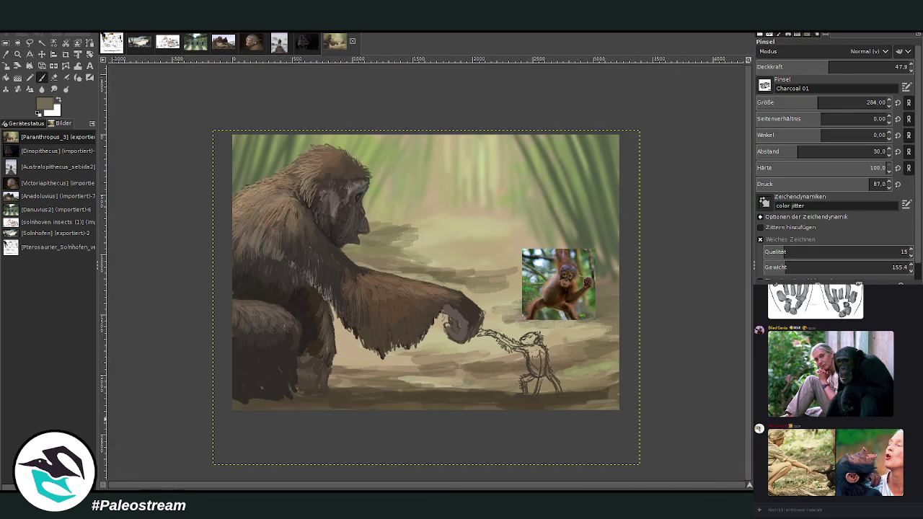
pyautogui.click(5, 64)
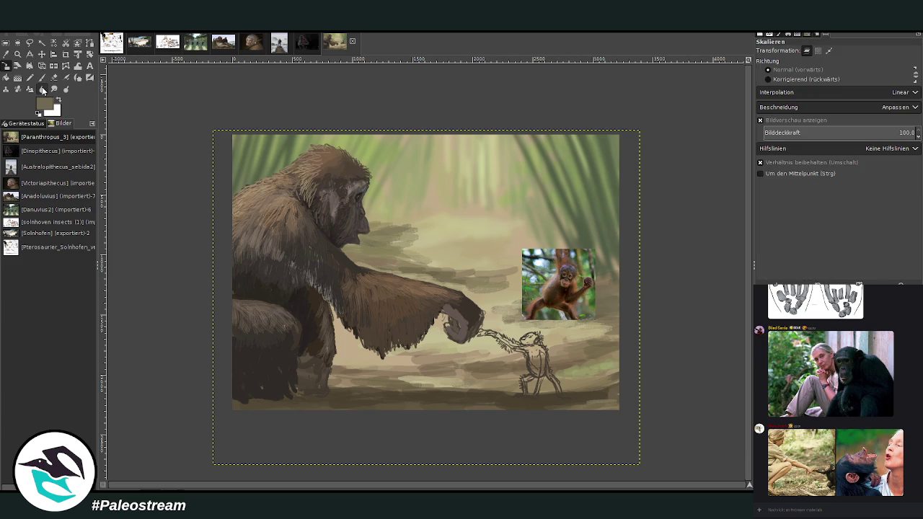
pyautogui.click(559, 285)
pyautogui.moveTo(524, 251); pyautogui.dragTo(548, 265)
pyautogui.moveTo(576, 292); pyautogui.dragTo(588, 346)
pyautogui.click(711, 131)
pyautogui.click(18, 53)
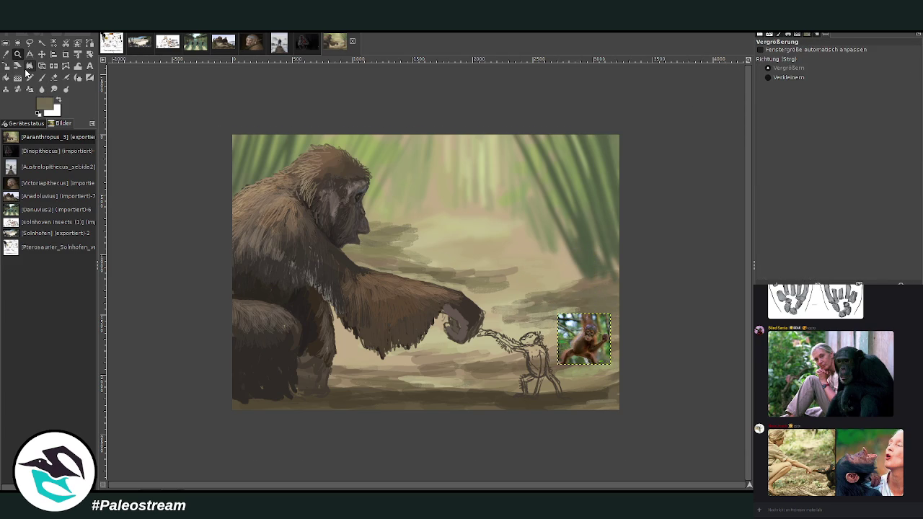
pyautogui.moveTo(501, 297); pyautogui.dragTo(585, 405)
pyautogui.moveTo(257, 128); pyautogui.dragTo(581, 433)
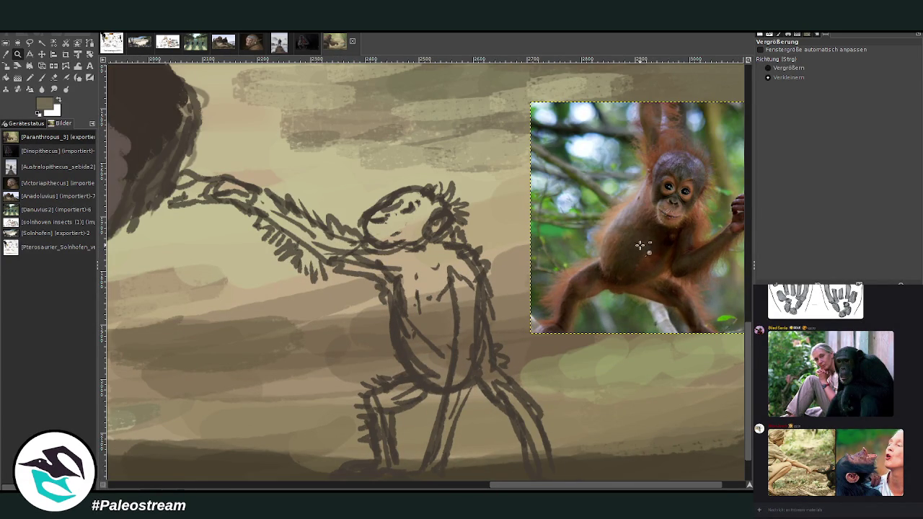
# Raise brush opacity, reduce its size, and scribble photo-sampled dark brown onto the figure's belly.
pyautogui.keyDown('ctrl'); pyautogui.click(638, 243); pyautogui.keyUp('ctrl')
pyautogui.click(55, 78)
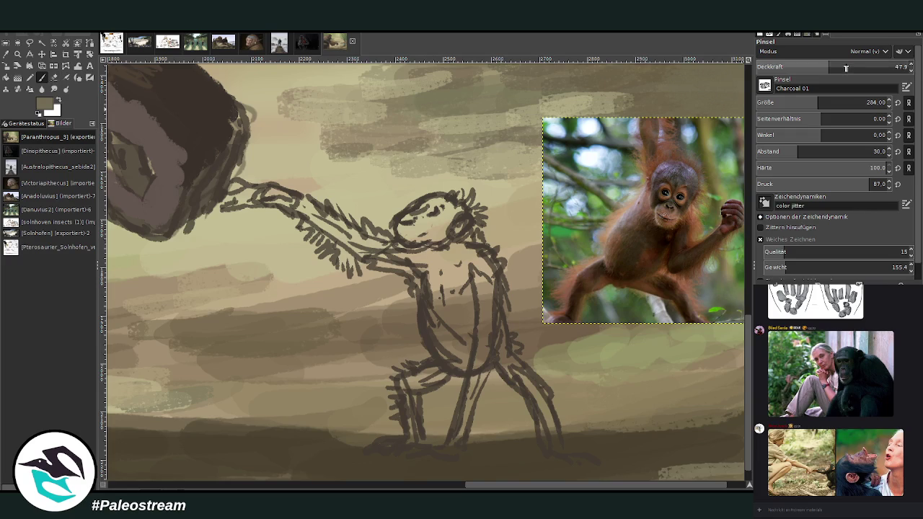
pyautogui.click(877, 66)
pyautogui.click(867, 103)
pyautogui.press('pagedown')
pyautogui.keyDown('ctrl'); pyautogui.click(639, 247); pyautogui.keyUp('ctrl')
pyautogui.moveTo(467, 318)
pyautogui.mouseDown()
pyautogui.moveTo(449, 320)
pyautogui.moveTo(445, 289)
pyautogui.mouseUp()
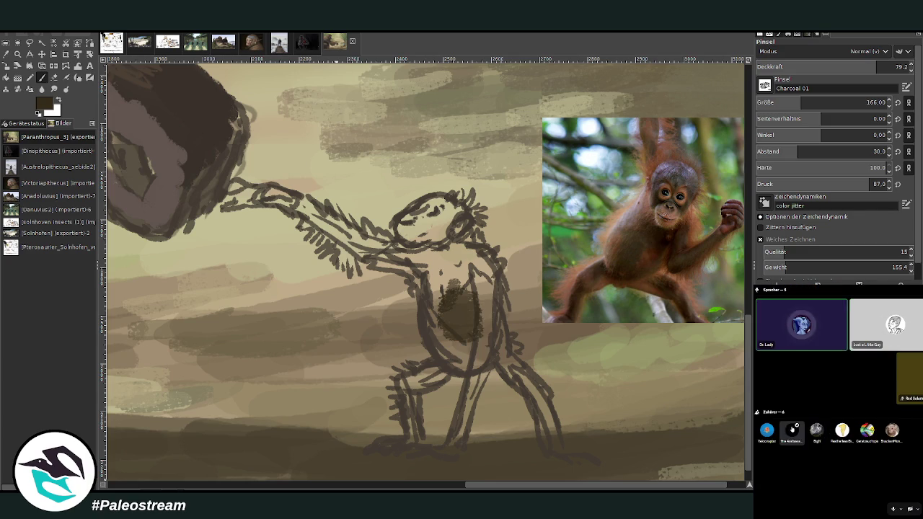
# Fill the figure's belly, chest and right thigh with dark brown using a finer, more opaque brush.
pyautogui.rightClick(793, 330)
pyautogui.click(801, 292)
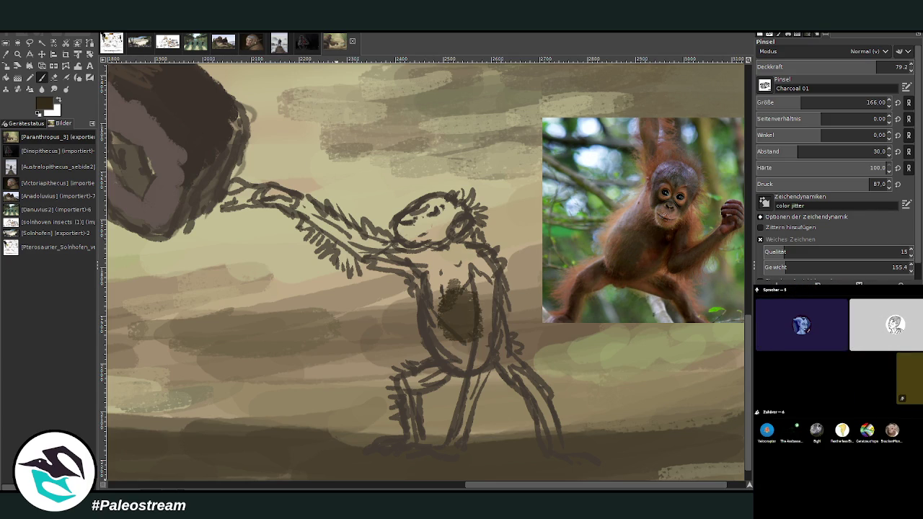
pyautogui.click(897, 450)
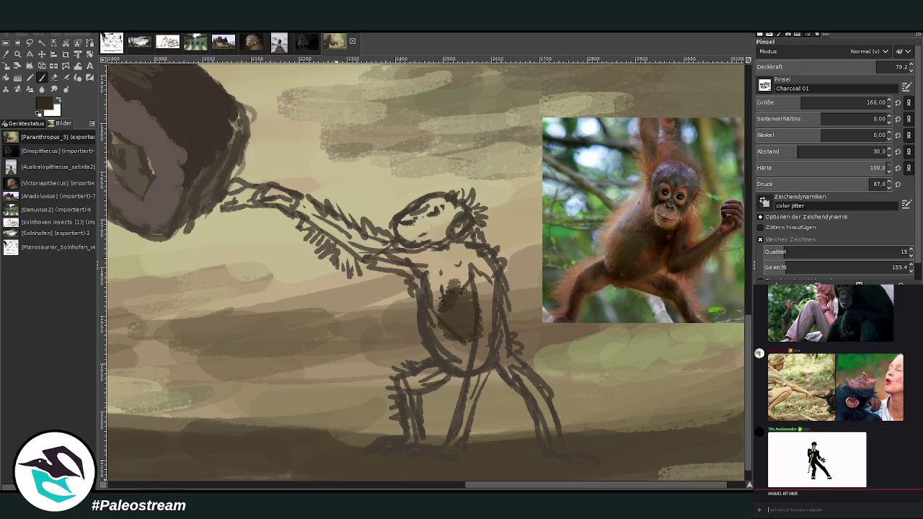
pyautogui.keyDown('ctrl'); pyautogui.click(656, 242); pyautogui.keyUp('ctrl')
pyautogui.moveTo(465, 337)
pyautogui.mouseDown()
pyautogui.moveTo(461, 368)
pyautogui.moveTo(452, 347)
pyautogui.mouseUp()
pyautogui.moveTo(881, 67); pyautogui.dragTo(893, 67)
pyautogui.moveTo(800, 102); pyautogui.dragTo(783, 102)
pyautogui.moveTo(495, 288)
pyautogui.mouseDown()
pyautogui.moveTo(453, 361)
pyautogui.moveTo(453, 329)
pyautogui.moveTo(465, 364)
pyautogui.moveTo(461, 303)
pyautogui.mouseUp()
pyautogui.moveTo(501, 336); pyautogui.dragTo(506, 367)
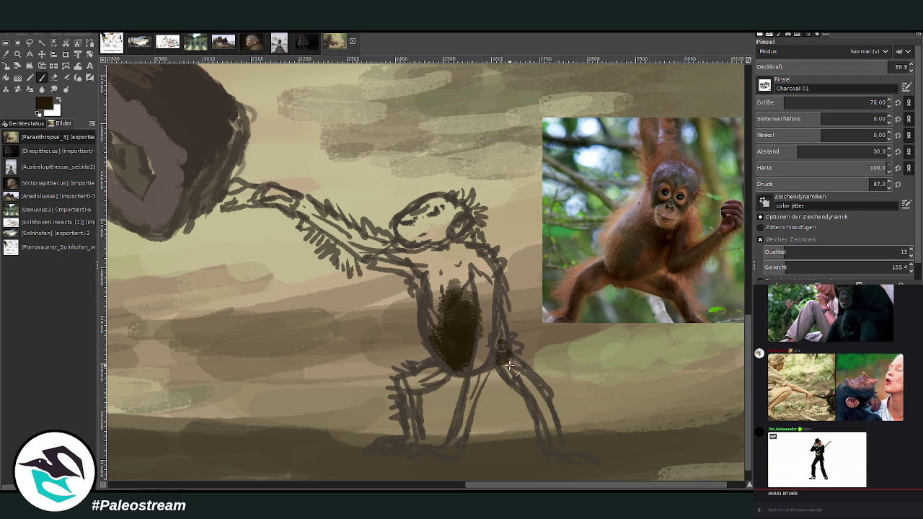
pyautogui.moveTo(465, 296); pyautogui.dragTo(452, 283)
# Paint lighter orange-brown over the upper chest, shoulder and raised arm, and dark brown on the thighs.
pyautogui.keyDown('ctrl'); pyautogui.click(632, 236); pyautogui.keyUp('ctrl')
pyautogui.moveTo(437, 320)
pyautogui.mouseDown()
pyautogui.moveTo(448, 288)
pyautogui.moveTo(441, 283)
pyautogui.mouseUp()
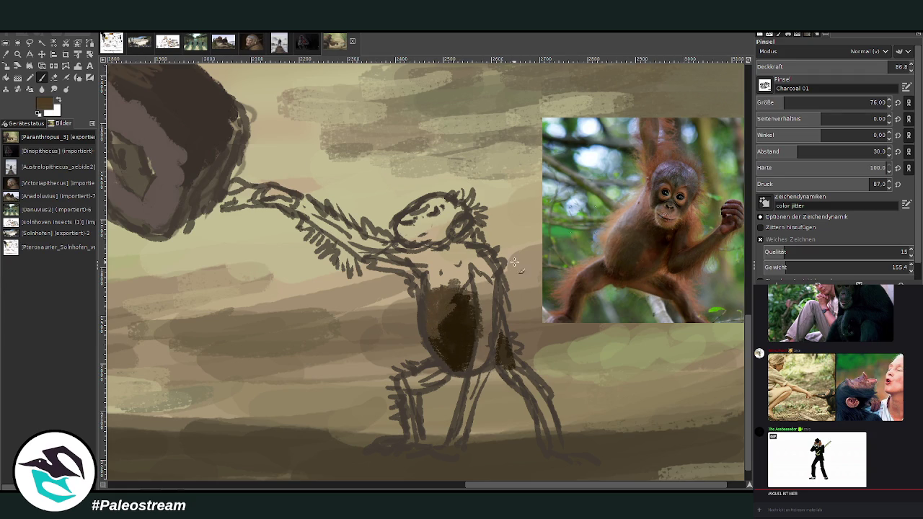
pyautogui.moveTo(437, 322)
pyautogui.mouseDown()
pyautogui.moveTo(432, 278)
pyautogui.moveTo(328, 229)
pyautogui.mouseUp()
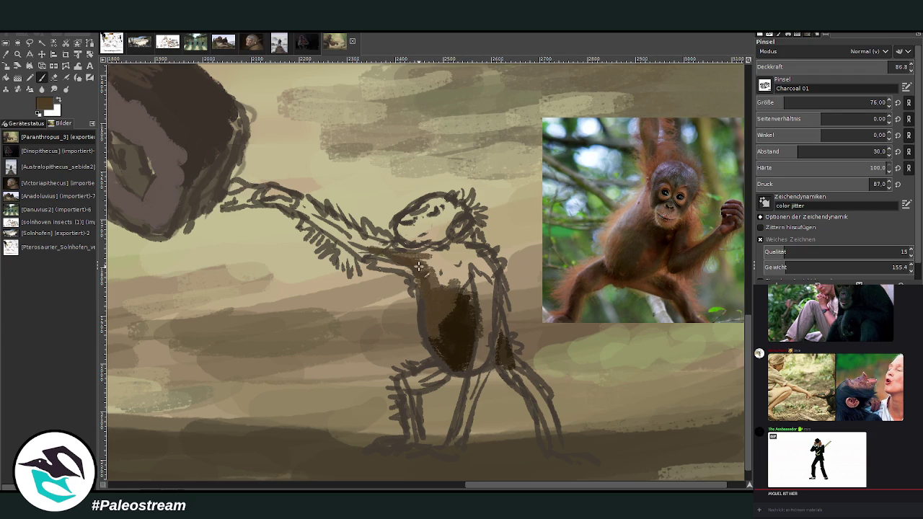
pyautogui.moveTo(462, 282)
pyautogui.mouseDown()
pyautogui.moveTo(453, 343)
pyautogui.moveTo(461, 354)
pyautogui.moveTo(418, 381)
pyautogui.moveTo(415, 421)
pyautogui.mouseUp()
pyautogui.keyDown('ctrl'); pyautogui.click(596, 267); pyautogui.keyUp('ctrl')
pyautogui.moveTo(505, 368); pyautogui.dragTo(537, 394)
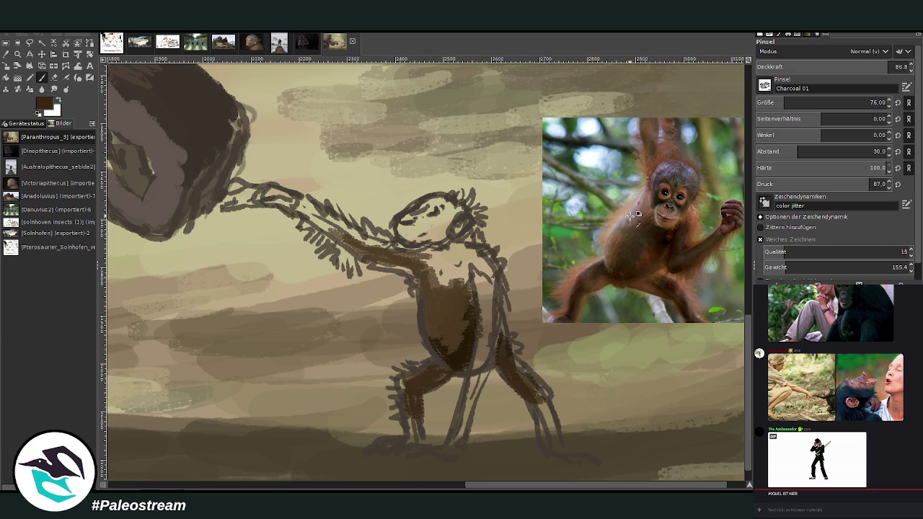
# Shade the right leg, upper chest and head greyish mauve, then darken the face and head.
pyautogui.keyDown('ctrl'); pyautogui.click(629, 124); pyautogui.keyUp('ctrl')
pyautogui.moveTo(505, 357)
pyautogui.mouseDown()
pyautogui.moveTo(535, 385)
pyautogui.moveTo(548, 422)
pyautogui.mouseUp()
pyautogui.moveTo(474, 271)
pyautogui.mouseDown()
pyautogui.moveTo(444, 302)
pyautogui.moveTo(450, 280)
pyautogui.mouseUp()
pyautogui.moveTo(426, 204)
pyautogui.mouseDown()
pyautogui.moveTo(436, 216)
pyautogui.moveTo(456, 205)
pyautogui.moveTo(465, 221)
pyautogui.moveTo(443, 230)
pyautogui.moveTo(431, 210)
pyautogui.moveTo(437, 238)
pyautogui.mouseUp()
pyautogui.keyDown('ctrl'); pyautogui.click(654, 202); pyautogui.keyUp('ctrl')
pyautogui.moveTo(414, 235); pyautogui.dragTo(453, 249)
pyautogui.moveTo(441, 205)
pyautogui.mouseDown()
pyautogui.moveTo(444, 239)
pyautogui.moveTo(401, 236)
pyautogui.moveTo(420, 216)
pyautogui.moveTo(404, 216)
pyautogui.moveTo(436, 239)
pyautogui.mouseUp()
pyautogui.keyDown('ctrl'); pyautogui.click(667, 215); pyautogui.keyUp('ctrl')
pyautogui.keyDown('ctrl'); pyautogui.click(671, 126); pyautogui.keyUp('ctrl')
# Paint orange fur strokes on the juvenile's right side, chest, outstretched arm, head, shoulder and left thigh.
pyautogui.moveTo(510, 264); pyautogui.dragTo(498, 336)
pyautogui.moveTo(477, 270); pyautogui.dragTo(473, 307)
pyautogui.moveTo(411, 275)
pyautogui.mouseDown()
pyautogui.moveTo(347, 267)
pyautogui.moveTo(332, 249)
pyautogui.moveTo(363, 230)
pyautogui.moveTo(380, 241)
pyautogui.mouseUp()
pyautogui.moveTo(497, 215)
pyautogui.mouseDown()
pyautogui.moveTo(477, 243)
pyautogui.moveTo(470, 232)
pyautogui.mouseUp()
pyautogui.moveTo(474, 199)
pyautogui.mouseDown()
pyautogui.moveTo(462, 220)
pyautogui.moveTo(451, 193)
pyautogui.mouseUp()
pyautogui.moveTo(469, 238); pyautogui.dragTo(498, 279)
pyautogui.moveTo(509, 333); pyautogui.dragTo(513, 349)
pyautogui.moveTo(430, 359); pyautogui.dragTo(392, 389)
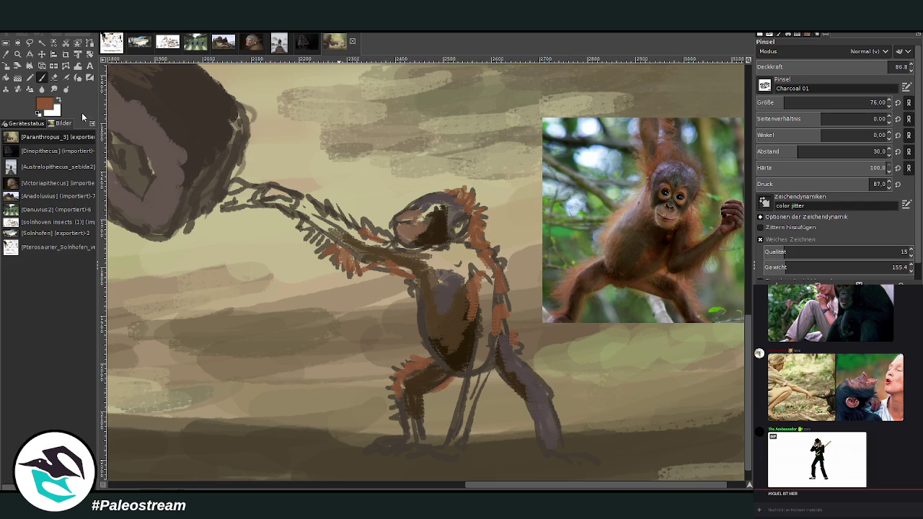
# Darken both lower legs dark brown, add orange-brown fur on the raised arm, and check the shared image.
pyautogui.moveTo(444, 370)
pyautogui.mouseDown()
pyautogui.moveTo(413, 432)
pyautogui.moveTo(406, 409)
pyautogui.moveTo(414, 433)
pyautogui.mouseUp()
pyautogui.moveTo(416, 393); pyautogui.dragTo(408, 412)
pyautogui.moveTo(505, 364)
pyautogui.mouseDown()
pyautogui.moveTo(525, 401)
pyautogui.moveTo(537, 380)
pyautogui.moveTo(560, 432)
pyautogui.mouseUp()
pyautogui.moveTo(543, 378)
pyautogui.mouseDown()
pyautogui.moveTo(537, 424)
pyautogui.moveTo(570, 444)
pyautogui.moveTo(560, 421)
pyautogui.mouseUp()
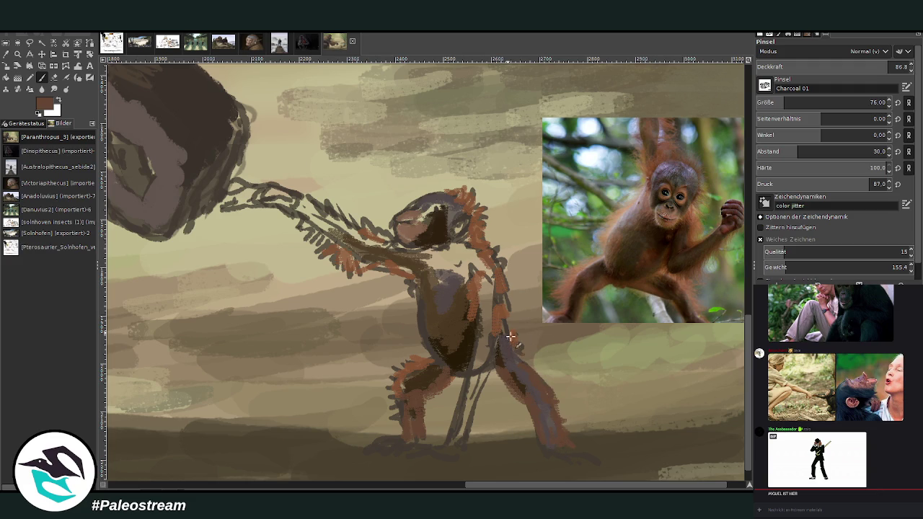
pyautogui.moveTo(501, 268)
pyautogui.mouseDown()
pyautogui.moveTo(474, 235)
pyautogui.moveTo(437, 243)
pyautogui.mouseUp()
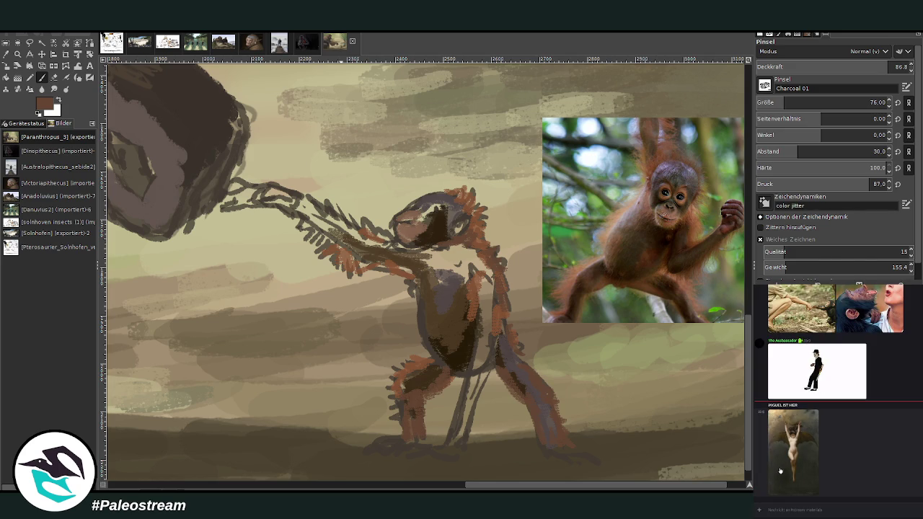
pyautogui.click(779, 473)
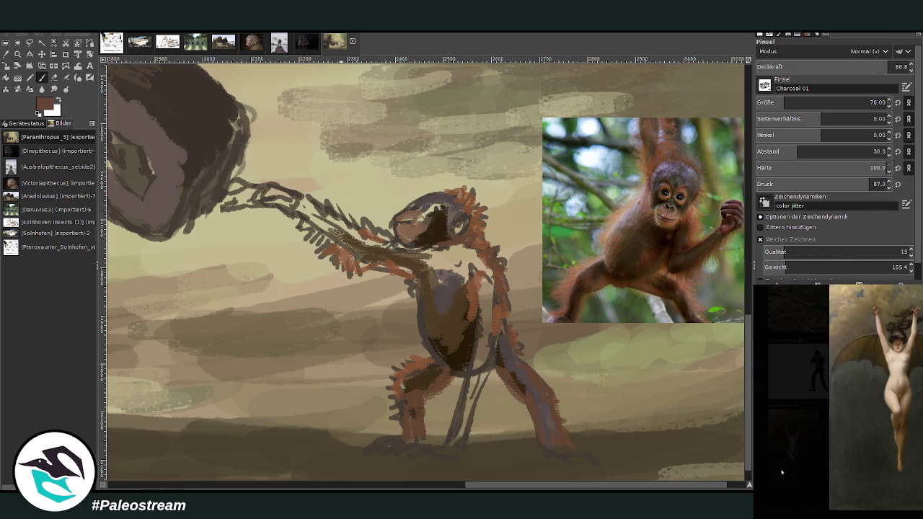
pyautogui.click(780, 473)
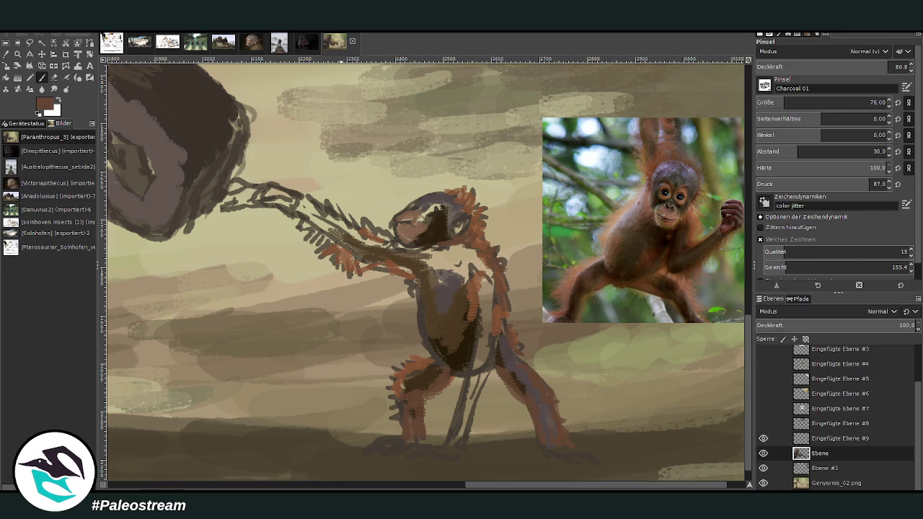
# Stroke dark along the outstretched arm, paint the foot reddish-brown then dark, and darken the inner legs.
pyautogui.moveTo(437, 267)
pyautogui.mouseDown()
pyautogui.moveTo(324, 229)
pyautogui.moveTo(279, 202)
pyautogui.mouseUp()
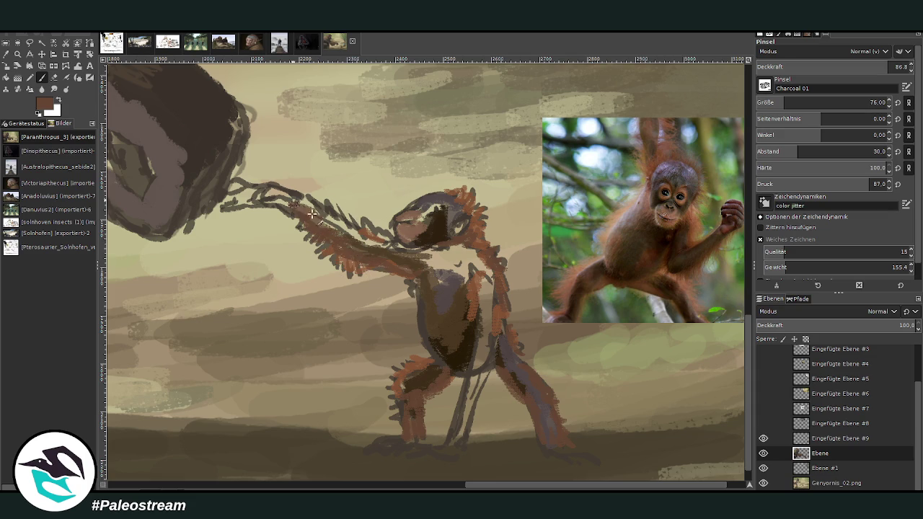
pyautogui.keyDown('ctrl'); pyautogui.click(728, 231); pyautogui.keyUp('ctrl')
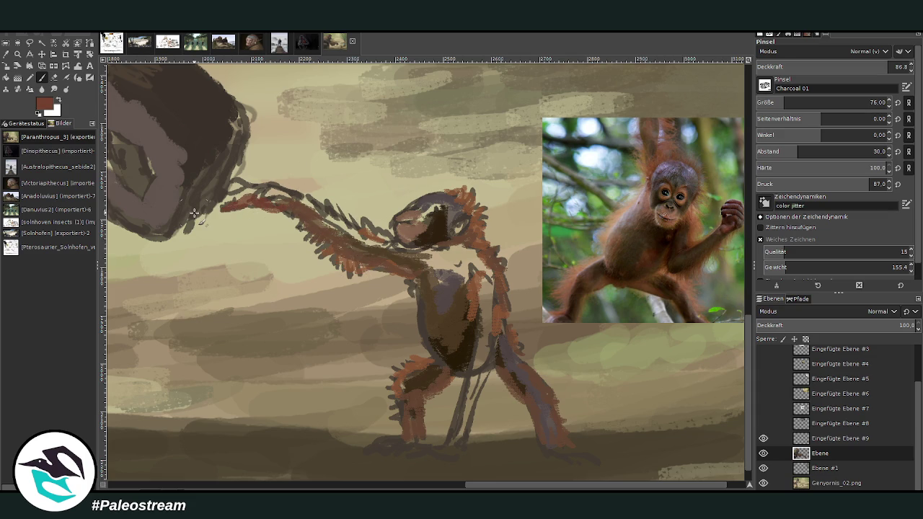
pyautogui.moveTo(449, 446); pyautogui.dragTo(425, 447)
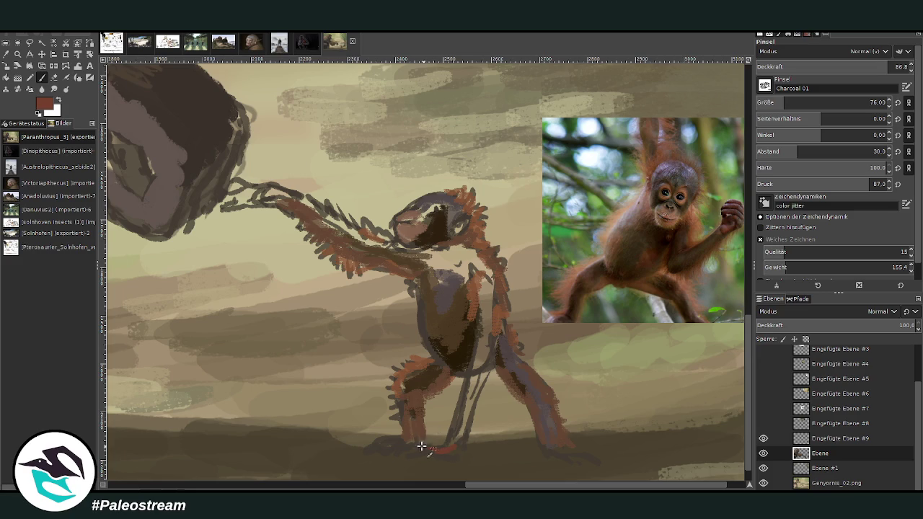
pyautogui.keyDown('ctrl'); pyautogui.click(681, 259); pyautogui.keyUp('ctrl')
pyautogui.moveTo(455, 447); pyautogui.dragTo(408, 452)
pyautogui.moveTo(490, 360); pyautogui.dragTo(462, 439)
pyautogui.moveTo(476, 401); pyautogui.dragTo(479, 347)
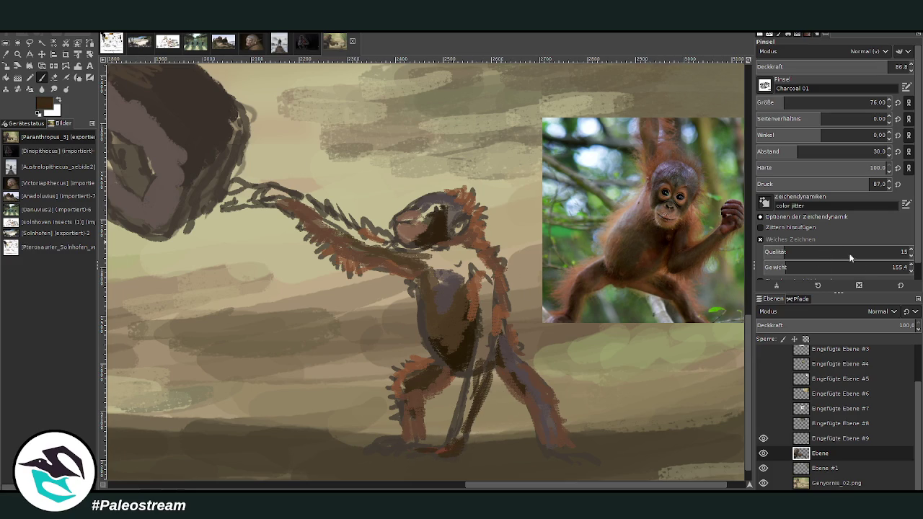
pyautogui.moveTo(463, 437); pyautogui.dragTo(497, 296)
# Add lighter brown on the inner leg, shade the chest grey-purple, then dark brown over chest and belly.
pyautogui.keyDown('ctrl'); pyautogui.click(543, 387); pyautogui.keyUp('ctrl')
pyautogui.moveTo(480, 375)
pyautogui.mouseDown()
pyautogui.moveTo(465, 436)
pyautogui.moveTo(481, 325)
pyautogui.moveTo(476, 278)
pyautogui.moveTo(427, 247)
pyautogui.mouseUp()
pyautogui.keyDown('ctrl'); pyautogui.click(451, 279); pyautogui.keyUp('ctrl')
pyautogui.moveTo(451, 280)
pyautogui.mouseDown()
pyautogui.moveTo(449, 292)
pyautogui.moveTo(436, 261)
pyautogui.moveTo(456, 344)
pyautogui.mouseUp()
pyautogui.keyDown('ctrl'); pyautogui.click(469, 334); pyautogui.keyUp('ctrl')
pyautogui.moveTo(447, 272)
pyautogui.mouseDown()
pyautogui.moveTo(433, 247)
pyautogui.moveTo(462, 291)
pyautogui.mouseUp()
pyautogui.moveTo(468, 256)
pyautogui.mouseDown()
pyautogui.moveTo(452, 311)
pyautogui.moveTo(467, 310)
pyautogui.moveTo(455, 340)
pyautogui.moveTo(437, 351)
pyautogui.moveTo(444, 368)
pyautogui.moveTo(424, 374)
pyautogui.mouseUp()
# Paint reddish-brown fur along the arm to the hand, down the front leg, and extend both feet.
pyautogui.keyDown('ctrl'); pyautogui.click(464, 288); pyautogui.keyUp('ctrl')
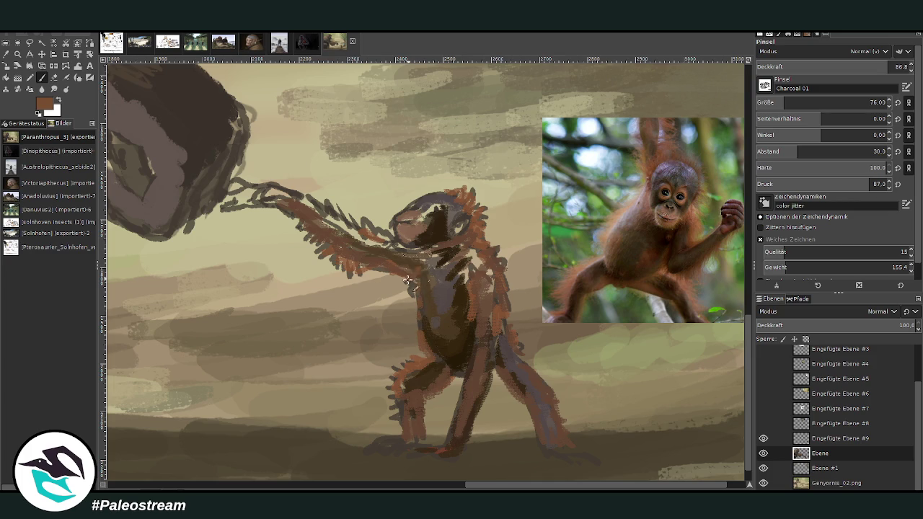
pyautogui.moveTo(424, 256); pyautogui.dragTo(264, 189)
pyautogui.moveTo(473, 368)
pyautogui.mouseDown()
pyautogui.moveTo(449, 435)
pyautogui.moveTo(440, 447)
pyautogui.moveTo(414, 449)
pyautogui.mouseUp()
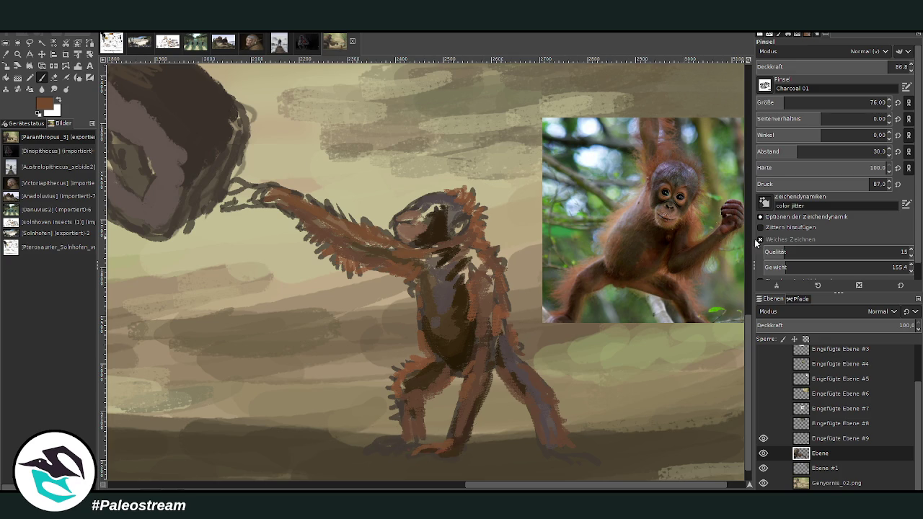
pyautogui.moveTo(393, 444); pyautogui.dragTo(376, 446)
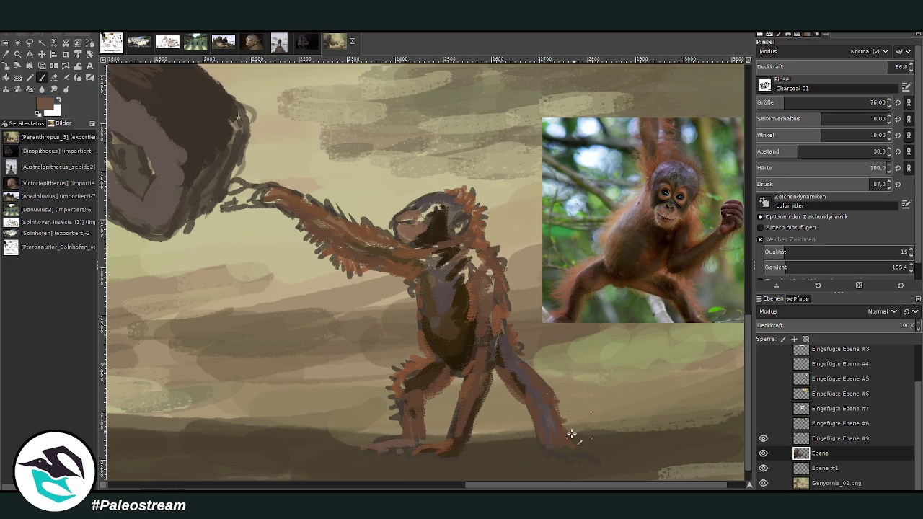
pyautogui.moveTo(554, 448); pyautogui.dragTo(594, 455)
# Darken the chest, shoulder and head near-black, then lower brush opacity to 45.4.
pyautogui.press('d')
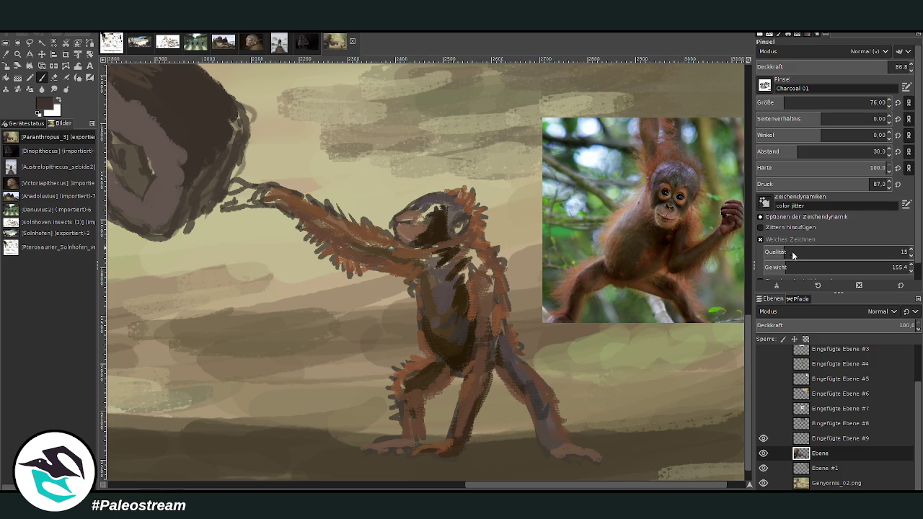
pyautogui.moveTo(454, 277)
pyautogui.mouseDown()
pyautogui.moveTo(447, 246)
pyautogui.moveTo(469, 224)
pyautogui.moveTo(428, 221)
pyautogui.mouseUp()
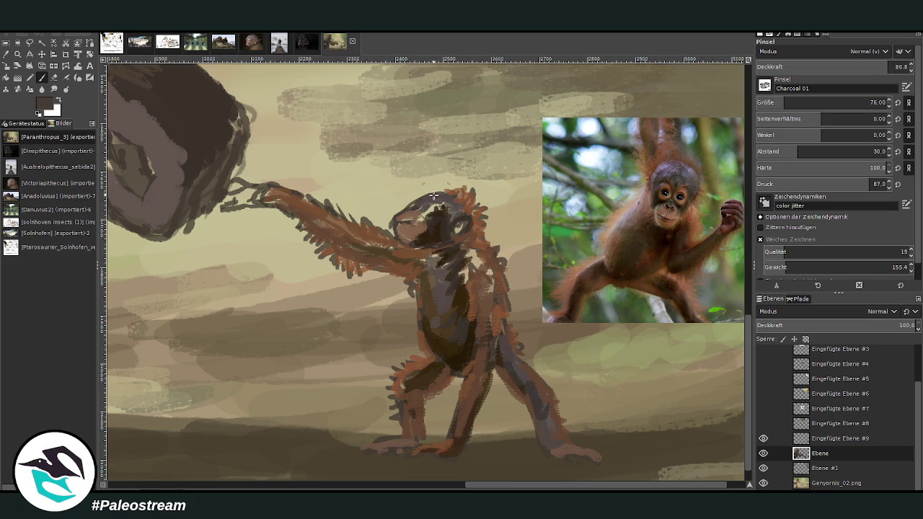
pyautogui.moveTo(446, 206)
pyautogui.mouseDown()
pyautogui.moveTo(450, 222)
pyautogui.moveTo(419, 204)
pyautogui.moveTo(453, 201)
pyautogui.mouseUp()
pyautogui.click(826, 66)
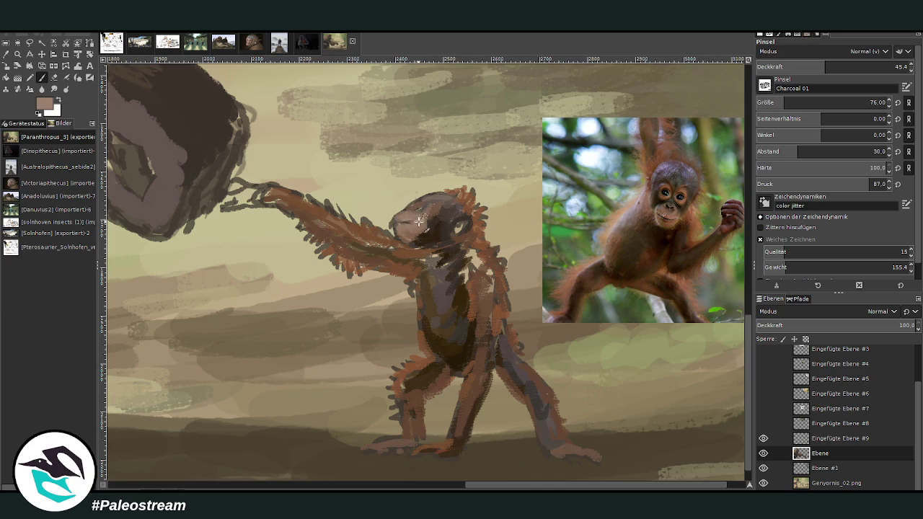
# Sample a dark tone from the photo and, at 70.7 opacity, mark the juvenile's face and chest.
pyautogui.keyDown('ctrl'); pyautogui.click(714, 152); pyautogui.keyUp('ctrl')
pyautogui.click(854, 63)
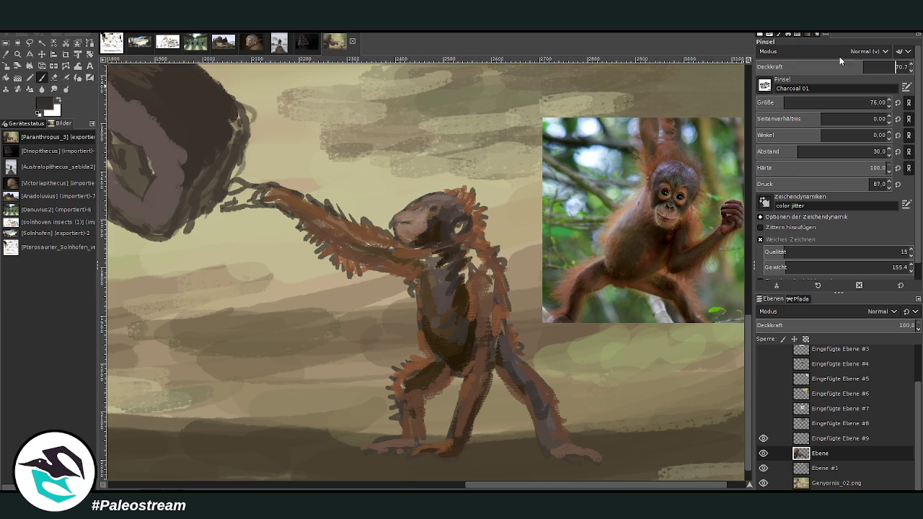
pyautogui.moveTo(419, 209)
pyautogui.mouseDown()
pyautogui.moveTo(428, 228)
pyautogui.moveTo(395, 252)
pyautogui.moveTo(422, 277)
pyautogui.moveTo(416, 288)
pyautogui.moveTo(400, 269)
pyautogui.moveTo(341, 254)
pyautogui.moveTo(382, 261)
pyautogui.mouseUp()
pyautogui.moveTo(479, 253)
pyautogui.mouseDown()
pyautogui.moveTo(476, 279)
pyautogui.moveTo(488, 269)
pyautogui.moveTo(471, 336)
pyautogui.moveTo(478, 365)
pyautogui.moveTo(532, 375)
pyautogui.moveTo(511, 338)
pyautogui.mouseUp()
# Paint red-brown along the outstretched arm, then darken the touching hand at 84.9 opacity.
pyautogui.keyDown('ctrl'); pyautogui.click(697, 220); pyautogui.keyUp('ctrl')
pyautogui.keyDown('ctrl'); pyautogui.click(721, 227); pyautogui.keyUp('ctrl')
pyautogui.moveTo(459, 234)
pyautogui.mouseDown()
pyautogui.moveTo(389, 249)
pyautogui.moveTo(267, 194)
pyautogui.mouseUp()
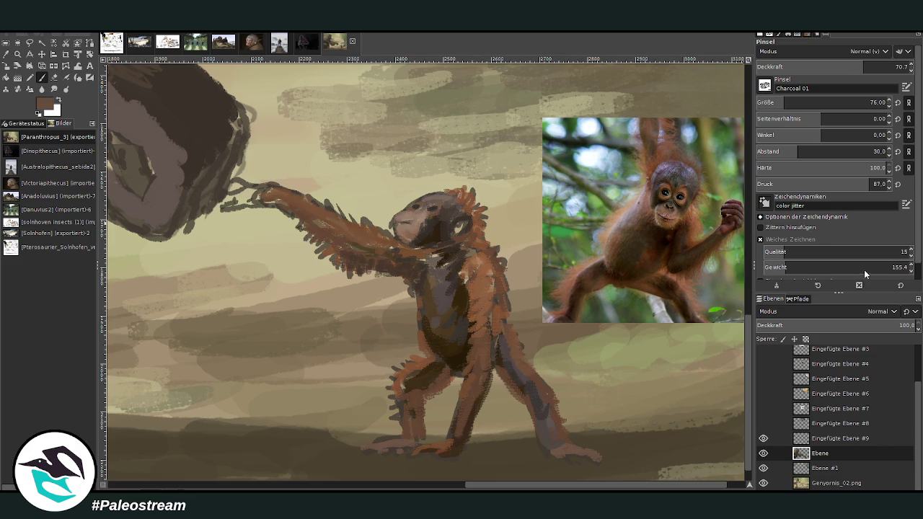
pyautogui.click(886, 66)
pyautogui.moveTo(275, 204)
pyautogui.mouseDown()
pyautogui.moveTo(222, 208)
pyautogui.moveTo(231, 186)
pyautogui.moveTo(268, 196)
pyautogui.moveTo(232, 210)
pyautogui.mouseUp()
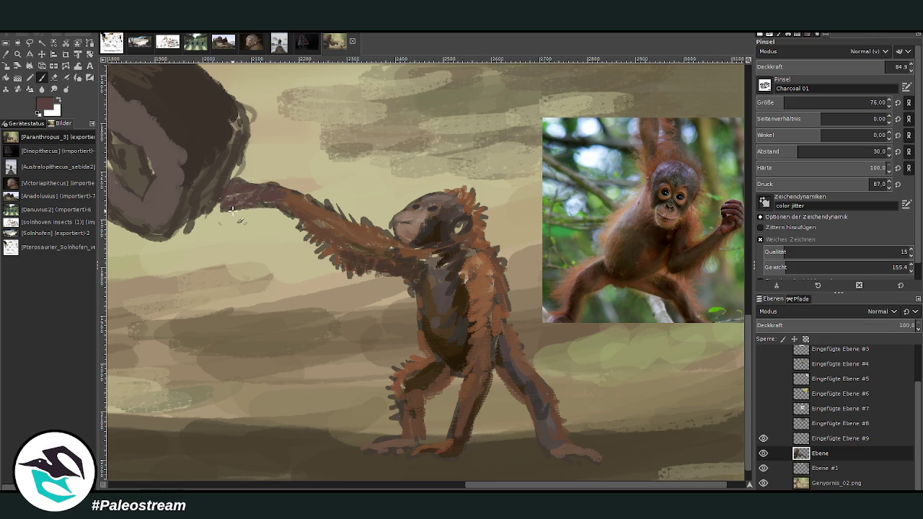
pyautogui.keyDown('ctrl'); pyautogui.scroll(-2, 232, 210); pyautogui.keyUp('ctrl')
pyautogui.keyDown('ctrl'); pyautogui.scroll(-2, 232, 211); pyautogui.keyUp('ctrl')
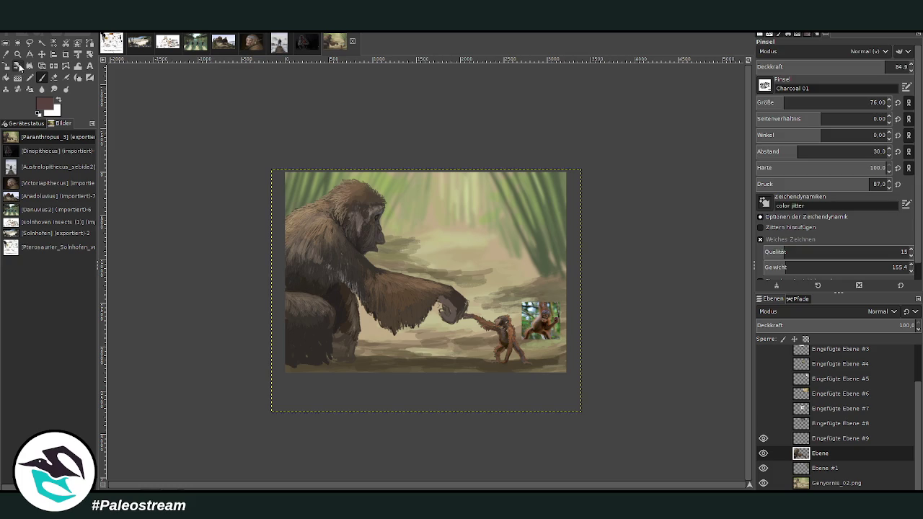
# Zoom in to frame the hominin's fist and the reaching juvenile, with the Eraser and Colour Picker ready.
pyautogui.click(18, 55)
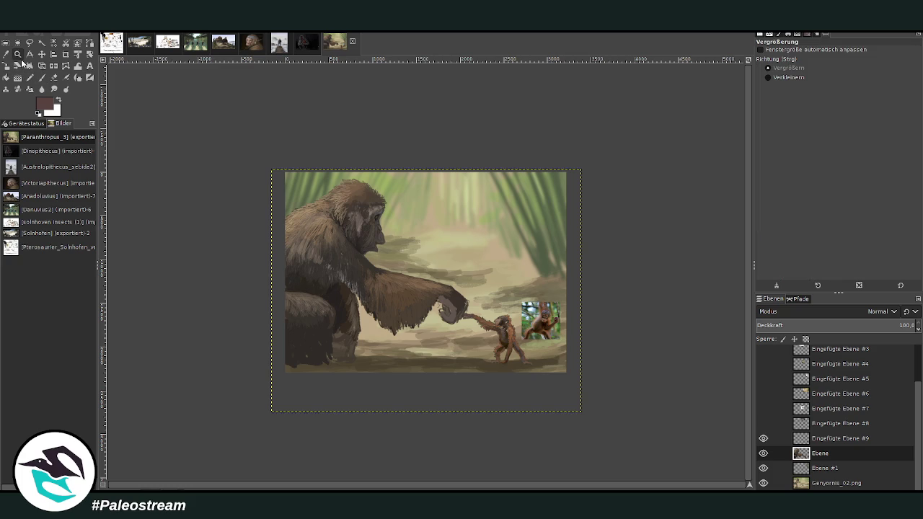
pyautogui.moveTo(289, 160); pyautogui.dragTo(577, 400)
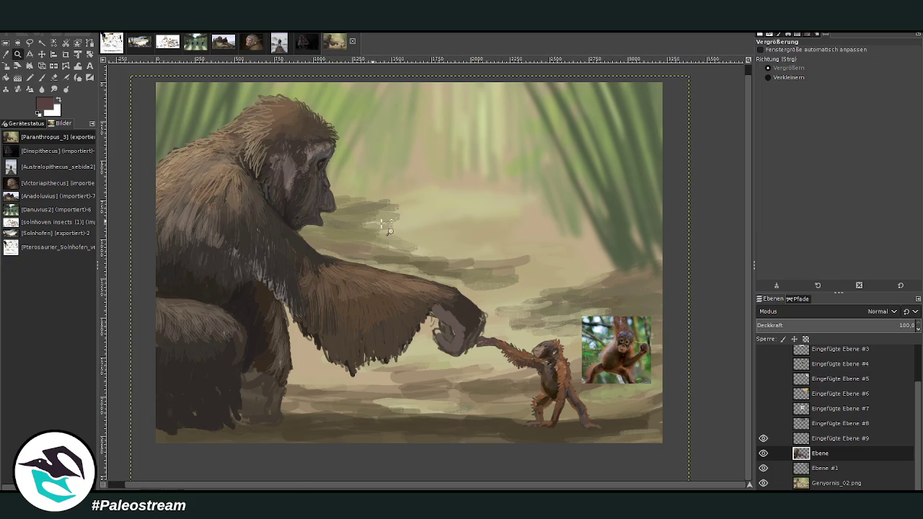
pyautogui.click(571, 440)
pyautogui.hotkey('shift', 'e')
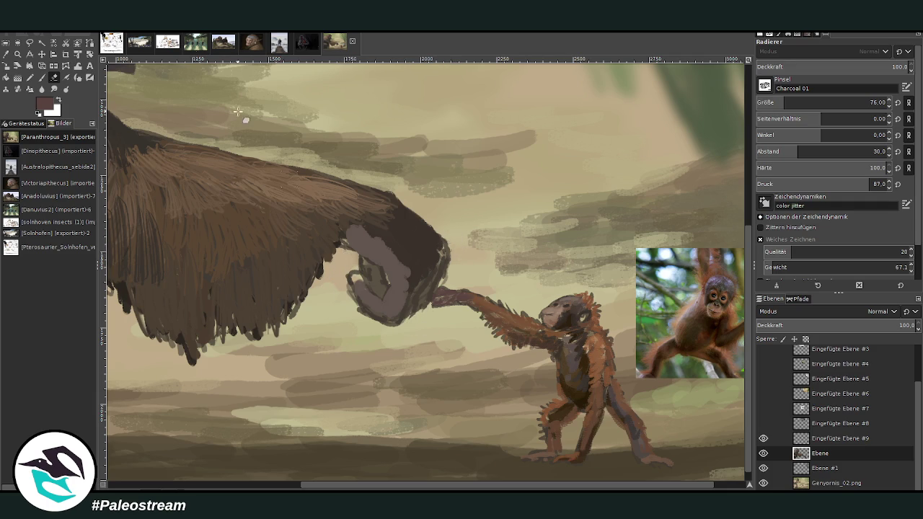
pyautogui.click(8, 55)
# Repaint the fist interior with sampled grey: light curled fingers and dark knuckles, brush size 41, opacity 70.7.
pyautogui.click(391, 285)
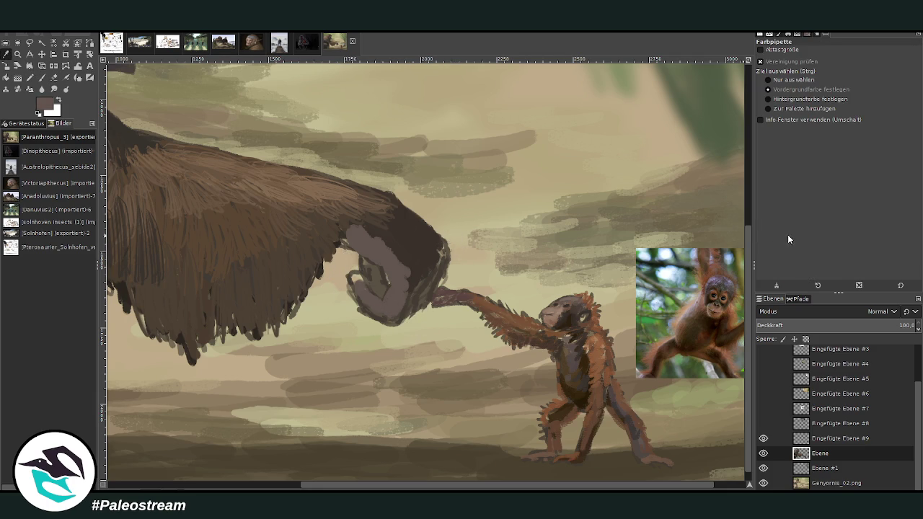
pyautogui.click(41, 77)
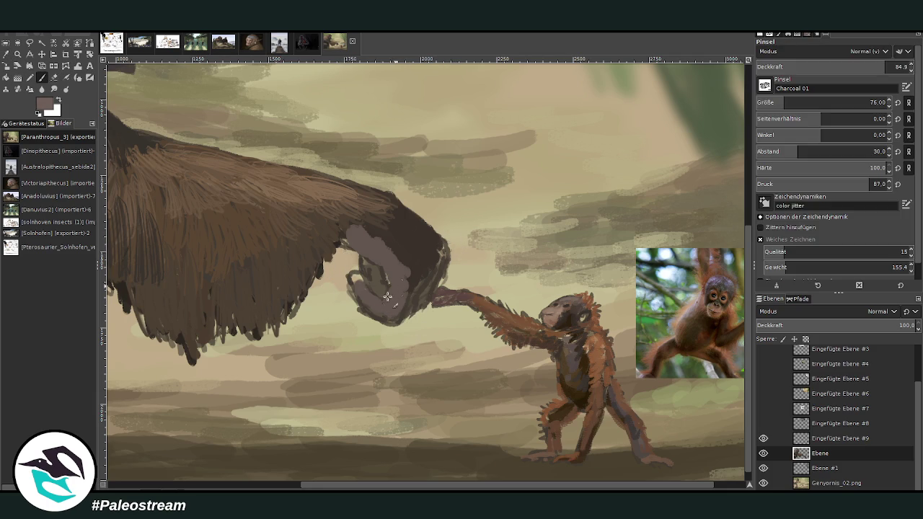
pyautogui.moveTo(374, 298)
pyautogui.mouseDown()
pyautogui.moveTo(357, 277)
pyautogui.moveTo(385, 295)
pyautogui.moveTo(368, 266)
pyautogui.moveTo(380, 270)
pyautogui.moveTo(382, 261)
pyautogui.moveTo(346, 245)
pyautogui.mouseUp()
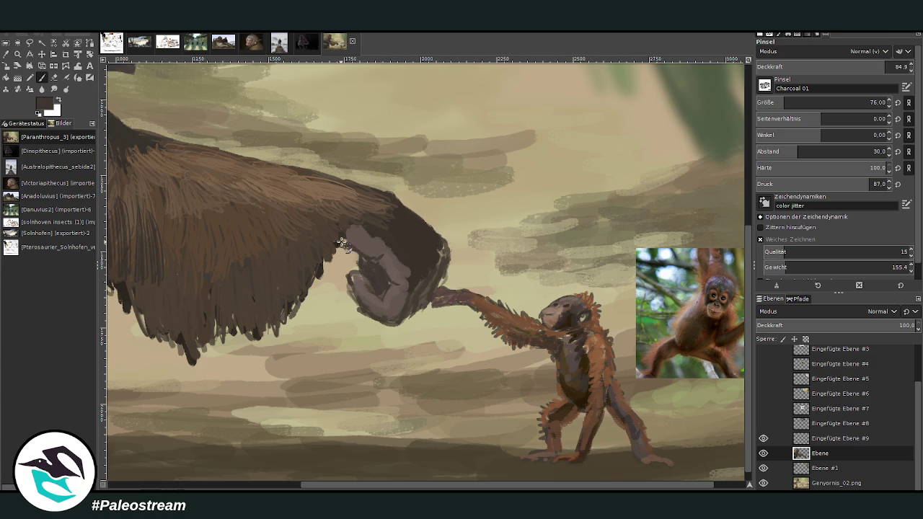
pyautogui.moveTo(361, 277)
pyautogui.mouseDown()
pyautogui.moveTo(351, 272)
pyautogui.moveTo(392, 312)
pyautogui.mouseUp()
pyautogui.press('[')
pyautogui.press('[')
pyautogui.press('[')
pyautogui.press('less')
pyautogui.press('less')
pyautogui.press('less')
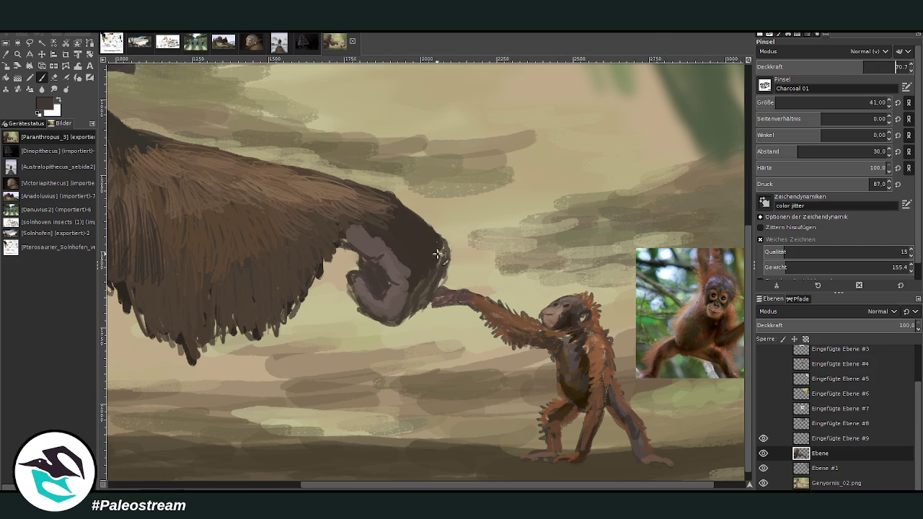
pyautogui.moveTo(383, 303)
pyautogui.mouseDown()
pyautogui.moveTo(398, 318)
pyautogui.moveTo(393, 253)
pyautogui.moveTo(412, 275)
pyautogui.mouseUp()
pyautogui.moveTo(402, 318)
pyautogui.mouseDown()
pyautogui.moveTo(437, 241)
pyautogui.moveTo(409, 220)
pyautogui.moveTo(372, 230)
pyautogui.moveTo(366, 249)
pyautogui.moveTo(359, 223)
pyautogui.mouseUp()
# Fill out the arm fur's edge and erase part of the dark curled finger shape.
pyautogui.moveTo(318, 254)
pyautogui.mouseDown()
pyautogui.moveTo(329, 289)
pyautogui.moveTo(313, 264)
pyautogui.mouseUp()
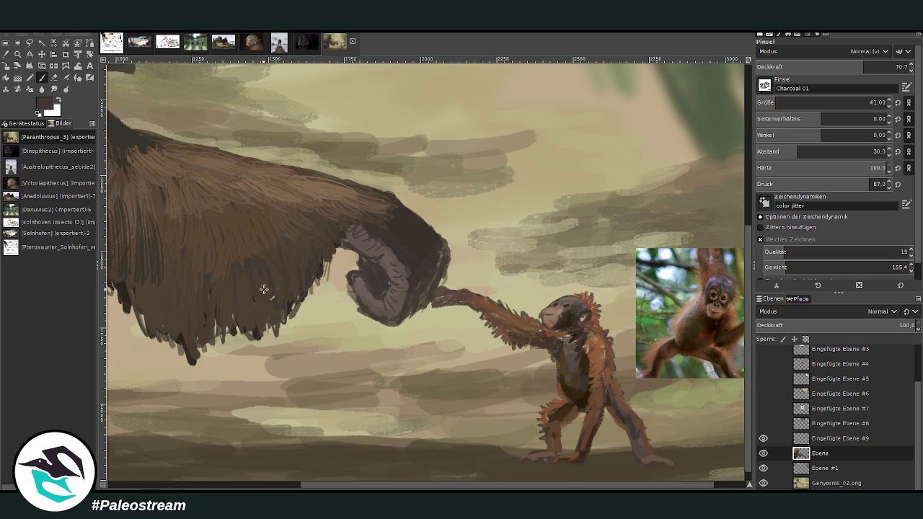
pyautogui.moveTo(241, 227)
pyautogui.mouseDown()
pyautogui.moveTo(226, 290)
pyautogui.moveTo(243, 317)
pyautogui.mouseUp()
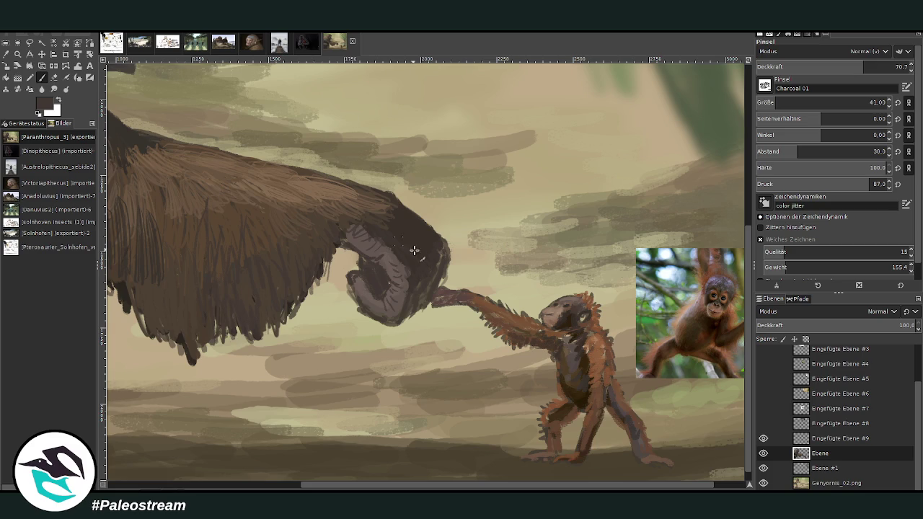
pyautogui.click(54, 77)
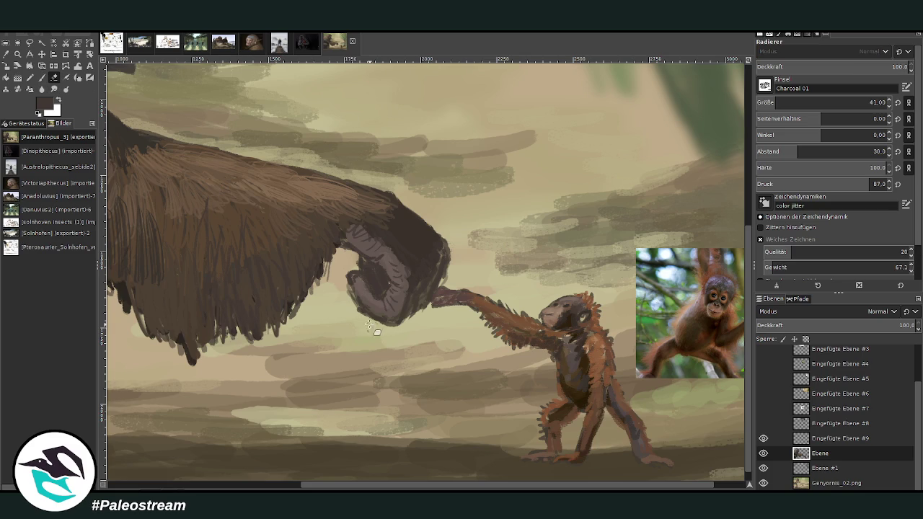
pyautogui.moveTo(349, 309); pyautogui.dragTo(345, 287)
pyautogui.click(42, 77)
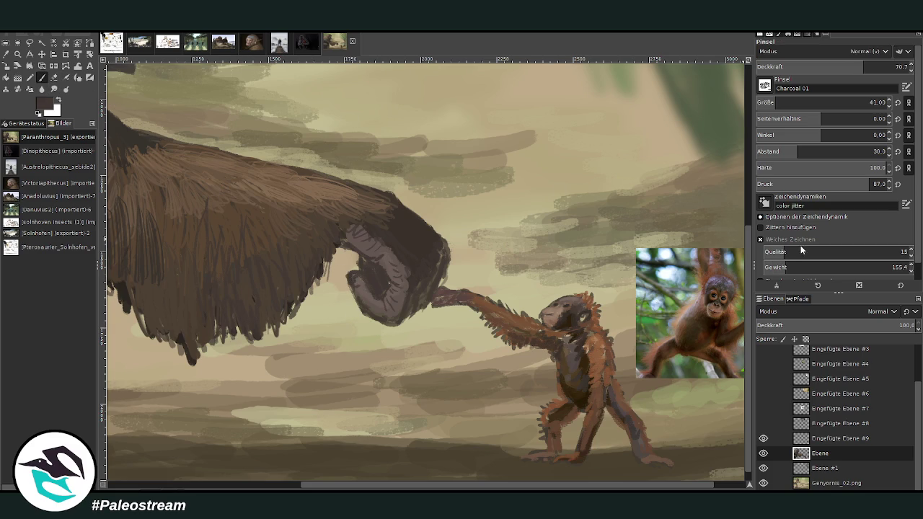
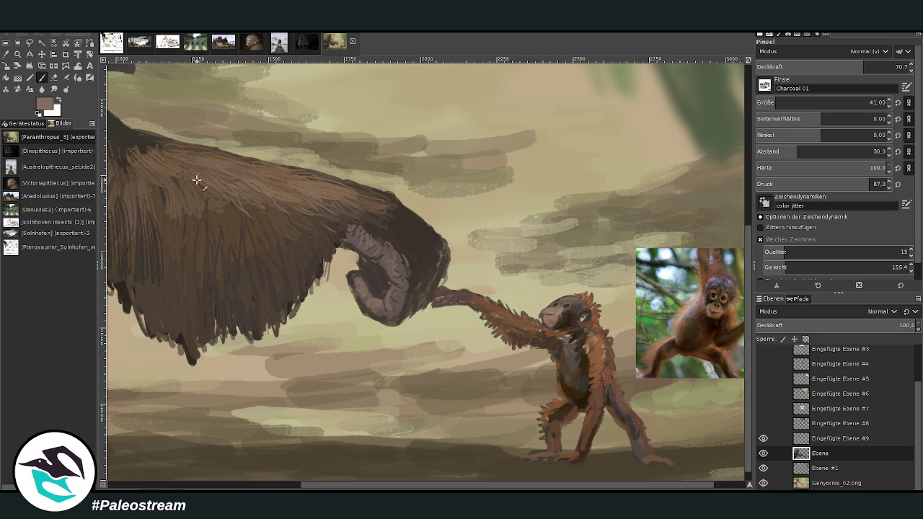
# Paint lighter fur strands down the ape's arm and erase the ragged fur tips beneath it.
pyautogui.moveTo(140, 159)
pyautogui.mouseDown()
pyautogui.moveTo(134, 175)
pyautogui.moveTo(160, 189)
pyautogui.moveTo(150, 239)
pyautogui.mouseUp()
pyautogui.moveTo(173, 170)
pyautogui.mouseDown()
pyautogui.moveTo(221, 220)
pyautogui.moveTo(207, 255)
pyautogui.mouseUp()
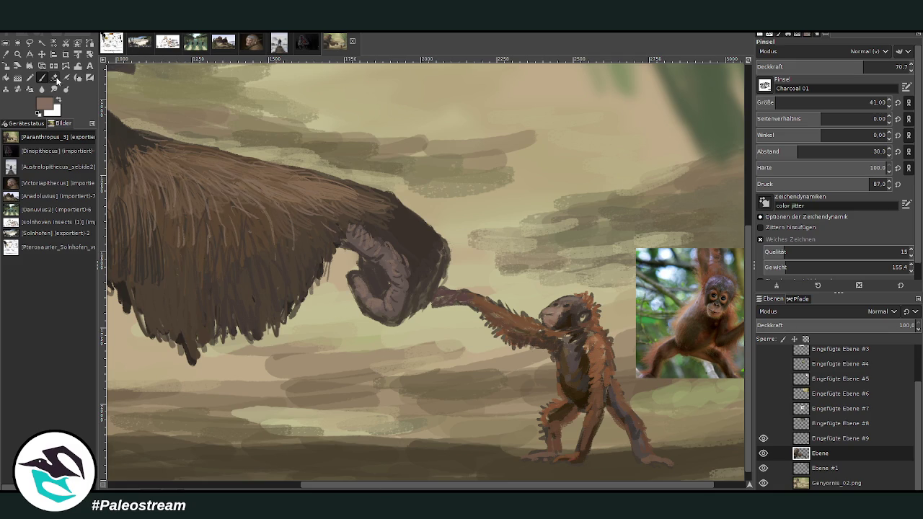
pyautogui.click(55, 78)
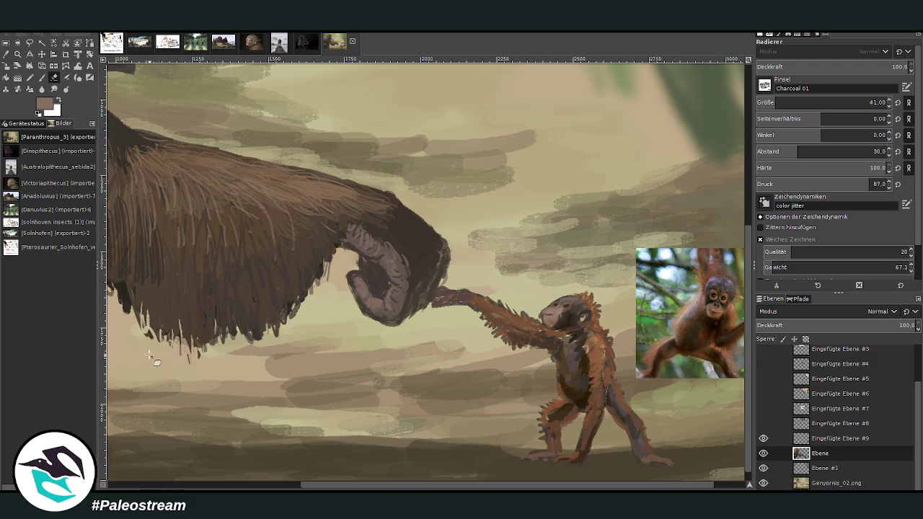
pyautogui.click(261, 481)
pyautogui.moveTo(447, 292)
pyautogui.mouseDown()
pyautogui.moveTo(422, 303)
pyautogui.moveTo(396, 285)
pyautogui.moveTo(382, 259)
pyautogui.moveTo(397, 295)
pyautogui.moveTo(370, 253)
pyautogui.mouseUp()
# Sample a colour and paint grey-blue fur strands along the arm's underside and shoulder.
pyautogui.press('o')
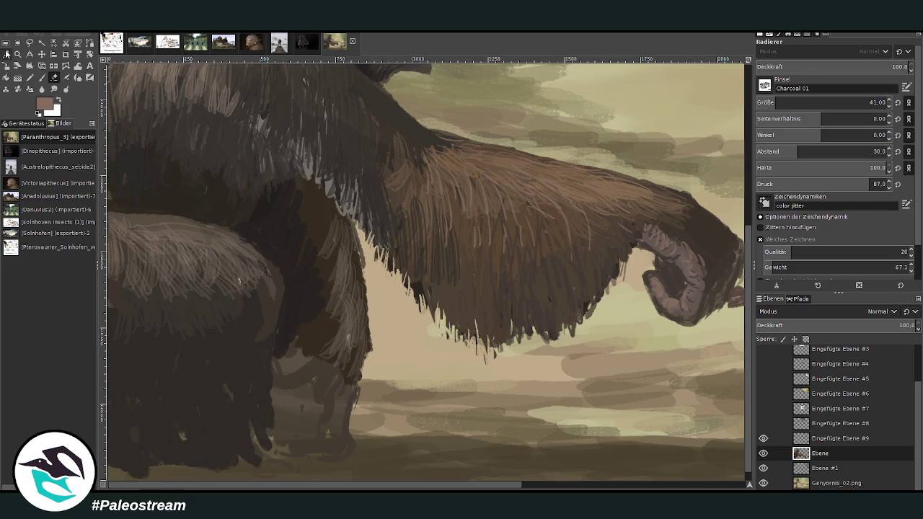
pyautogui.press('p')
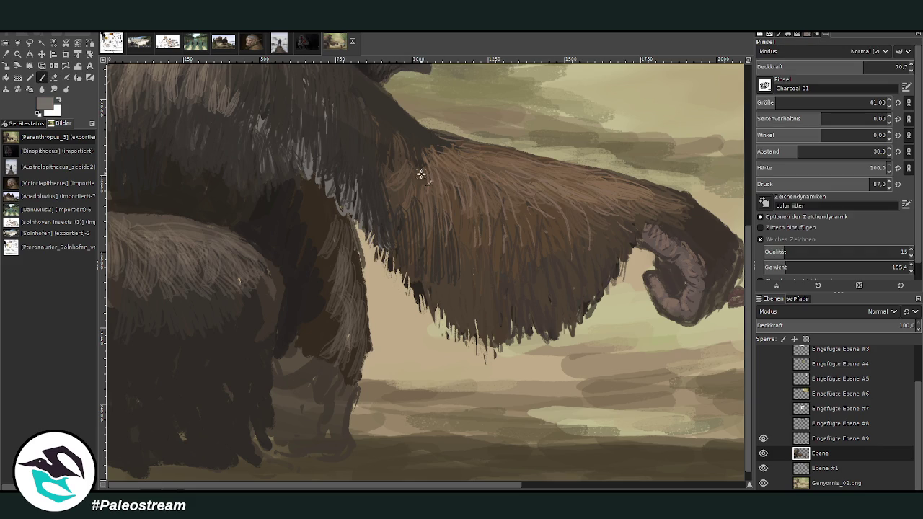
pyautogui.moveTo(378, 196)
pyautogui.mouseDown()
pyautogui.moveTo(386, 252)
pyautogui.moveTo(417, 292)
pyautogui.mouseUp()
pyautogui.moveTo(411, 254)
pyautogui.mouseDown()
pyautogui.moveTo(423, 284)
pyautogui.moveTo(385, 216)
pyautogui.moveTo(326, 164)
pyautogui.mouseUp()
pyautogui.moveTo(330, 199); pyautogui.dragTo(303, 137)
pyautogui.moveTo(308, 169); pyautogui.dragTo(293, 134)
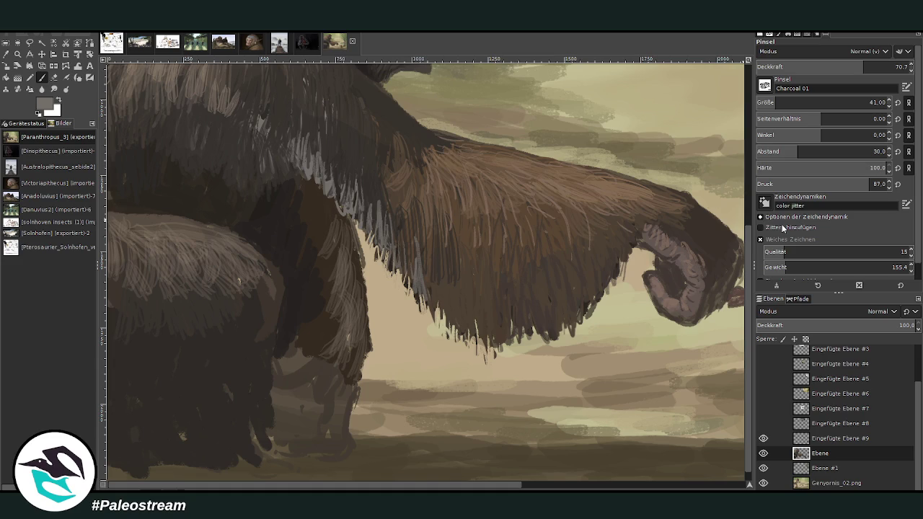
pyautogui.scroll(3, 711, 151)
pyautogui.moveTo(274, 206)
pyautogui.mouseDown()
pyautogui.moveTo(289, 196)
pyautogui.moveTo(280, 232)
pyautogui.moveTo(270, 188)
pyautogui.mouseUp()
pyautogui.moveTo(259, 232)
pyautogui.mouseDown()
pyautogui.moveTo(252, 180)
pyautogui.moveTo(303, 232)
pyautogui.moveTo(316, 269)
pyautogui.moveTo(333, 277)
pyautogui.mouseUp()
pyautogui.moveTo(338, 243)
pyautogui.mouseDown()
pyautogui.moveTo(352, 287)
pyautogui.moveTo(400, 324)
pyautogui.moveTo(426, 380)
pyautogui.mouseUp()
# Add light grey fur strands to the arm edge and higher on the shoulder.
pyautogui.moveTo(422, 329); pyautogui.dragTo(428, 375)
pyautogui.moveTo(266, 202)
pyautogui.mouseDown()
pyautogui.moveTo(260, 242)
pyautogui.moveTo(243, 173)
pyautogui.moveTo(237, 240)
pyautogui.mouseUp()
pyautogui.moveTo(231, 181); pyautogui.dragTo(222, 218)
pyautogui.moveTo(245, 153); pyautogui.dragTo(241, 194)
pyautogui.moveTo(216, 164); pyautogui.dragTo(212, 198)
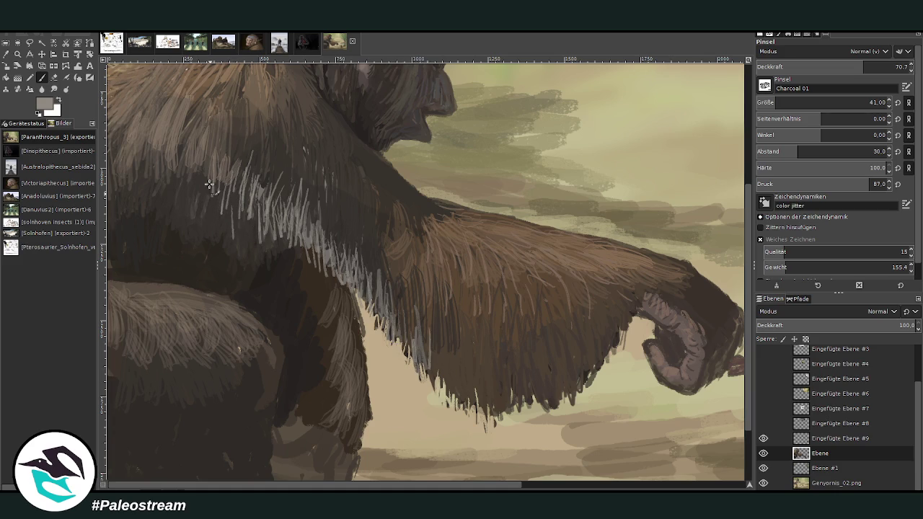
pyautogui.moveTo(203, 143); pyautogui.dragTo(194, 189)
pyautogui.moveTo(202, 170)
pyautogui.mouseDown()
pyautogui.moveTo(193, 214)
pyautogui.moveTo(209, 229)
pyautogui.mouseUp()
# Switch to the darker colour and add a few dark strokes to the shoulder fur.
pyautogui.press('d')
pyautogui.moveTo(238, 184); pyautogui.dragTo(251, 238)
pyautogui.moveTo(249, 137); pyautogui.dragTo(247, 175)
pyautogui.moveTo(189, 170); pyautogui.dragTo(185, 199)
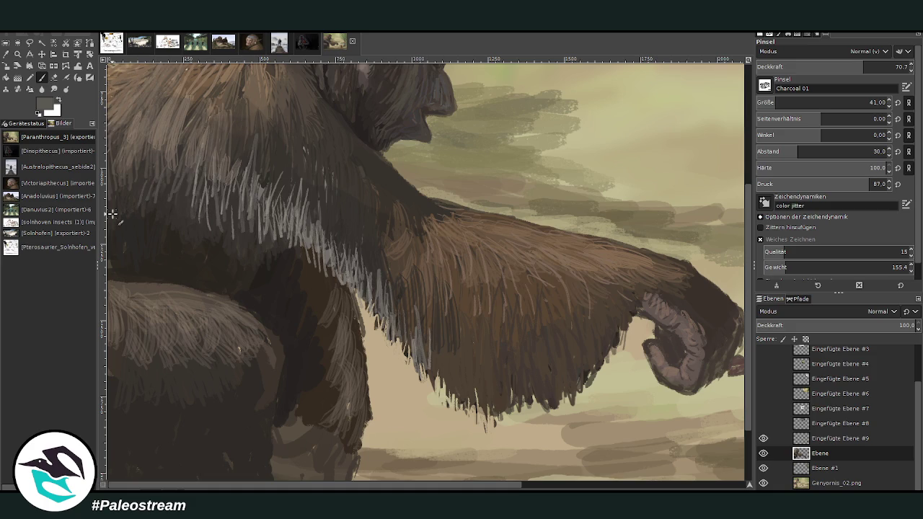
pyautogui.press('-')
pyautogui.press('-')
pyautogui.press('-')
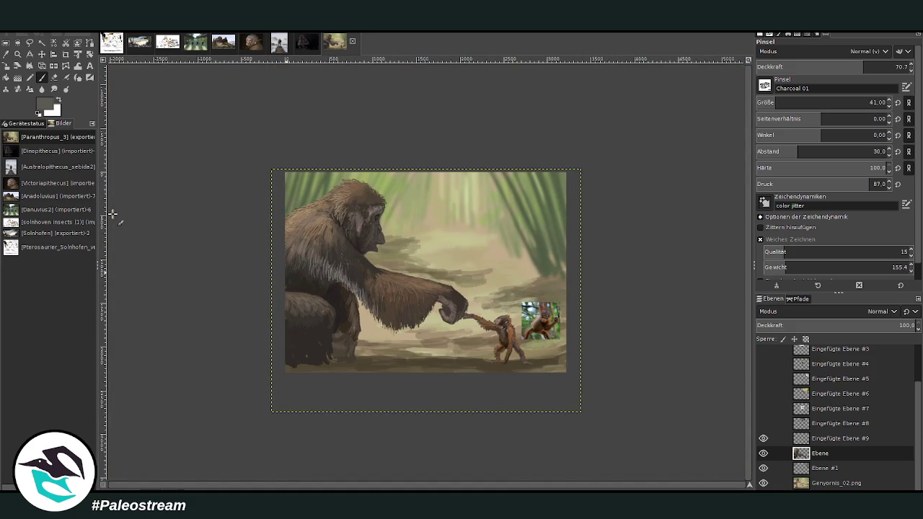
# Smudge the dark ground streaks near the arm at opacity 82.6 and size 504.
pyautogui.click(18, 54)
pyautogui.moveTo(304, 155); pyautogui.dragTo(430, 251)
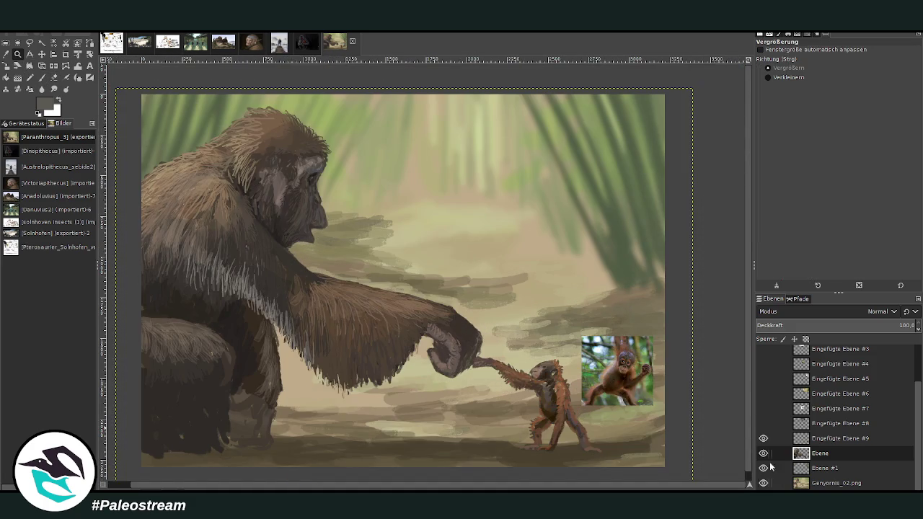
pyautogui.click(55, 89)
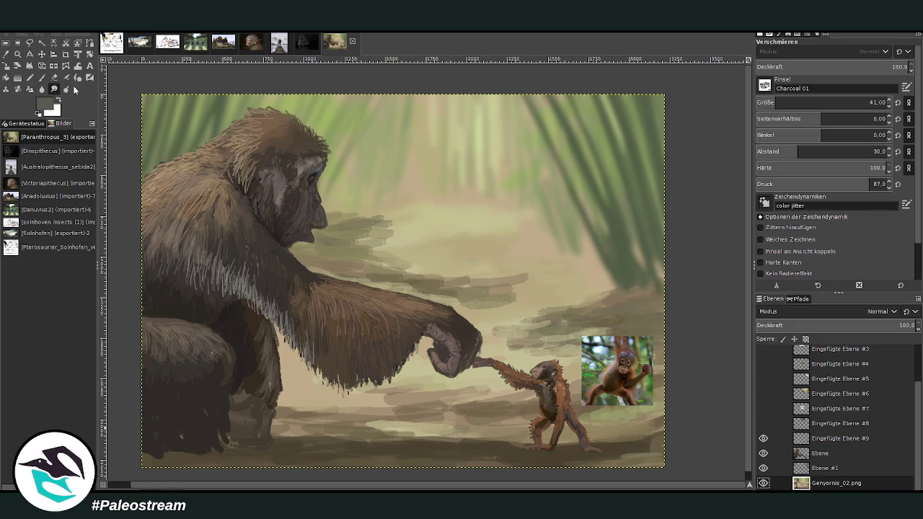
pyautogui.click(880, 66)
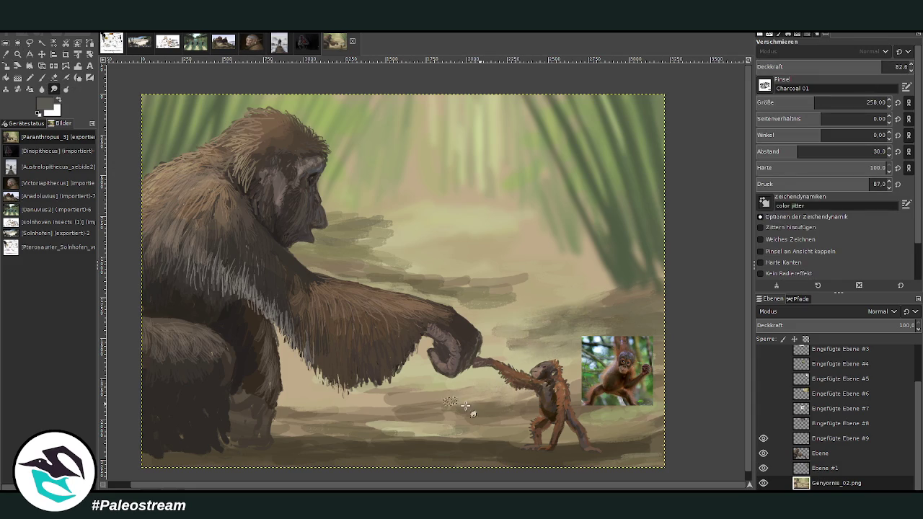
pyautogui.press(']')
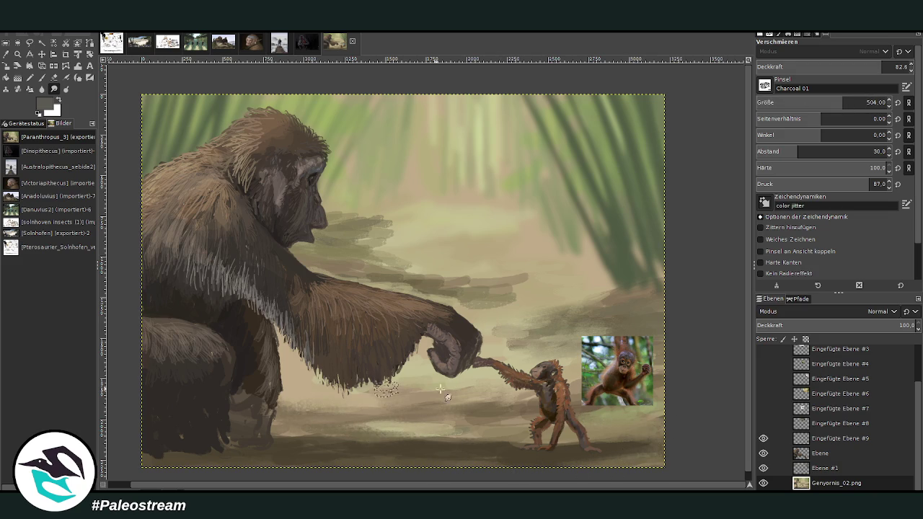
pyautogui.moveTo(412, 297)
pyautogui.mouseDown()
pyautogui.moveTo(462, 286)
pyautogui.moveTo(346, 246)
pyautogui.mouseUp()
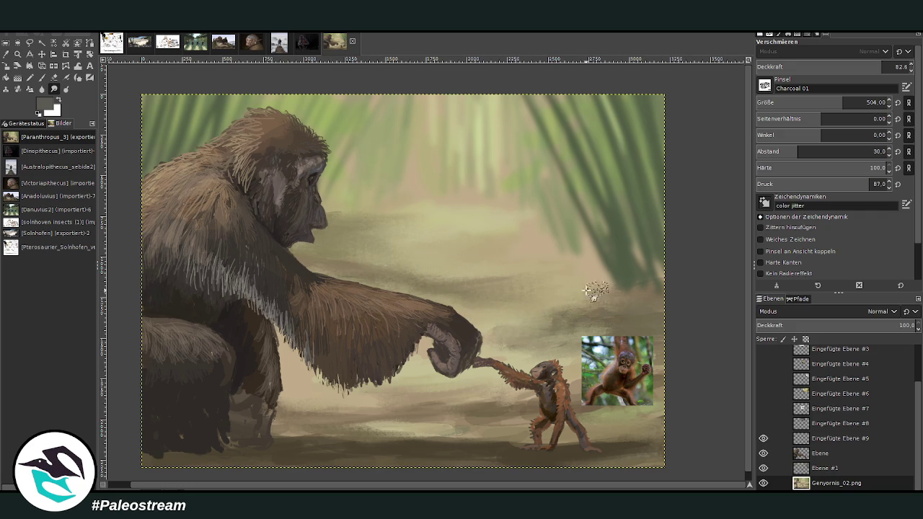
# Reframe the painting and briefly show, then hide, the woman-with-chimp reference photo.
pyautogui.press('-')
pyautogui.press('-')
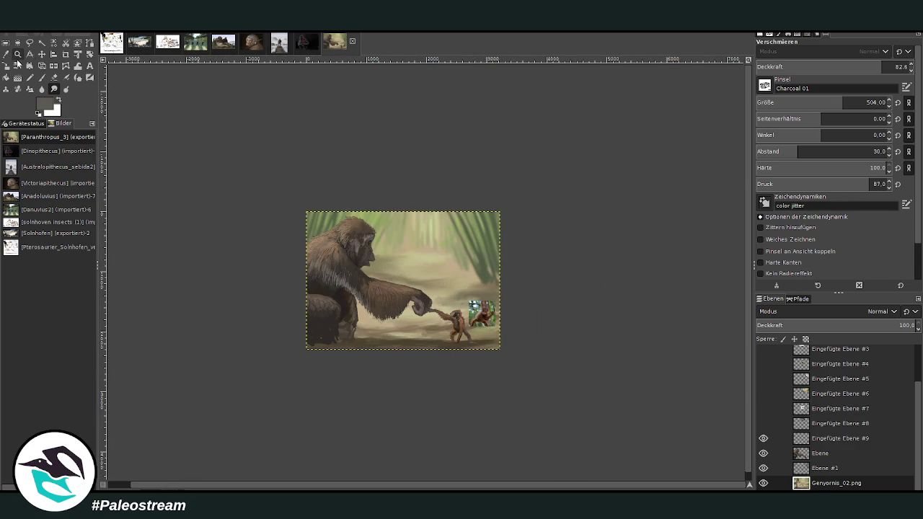
pyautogui.click(18, 53)
pyautogui.moveTo(336, 177); pyautogui.dragTo(508, 344)
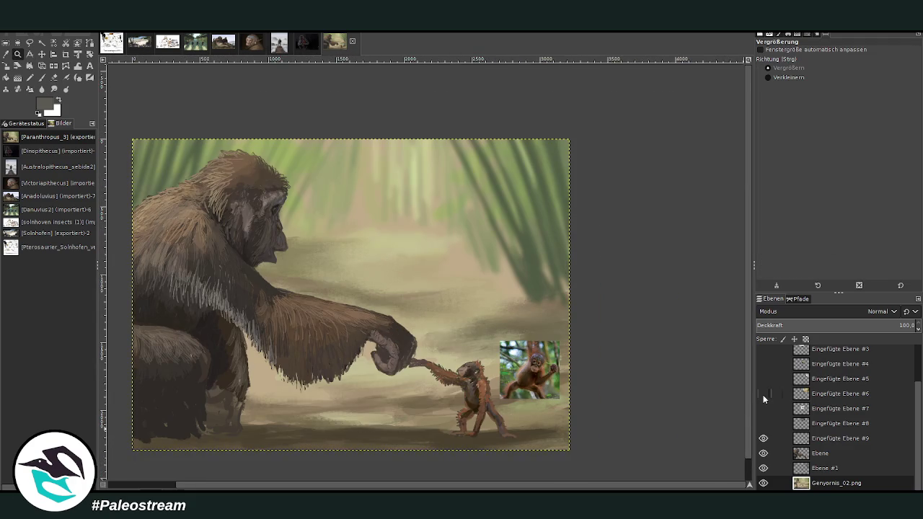
pyautogui.click(763, 396)
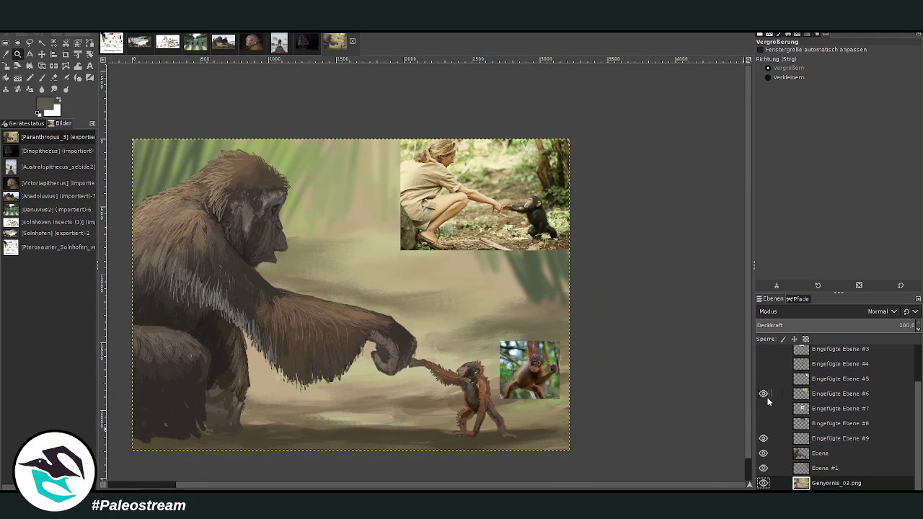
pyautogui.click(764, 394)
pyautogui.click(41, 77)
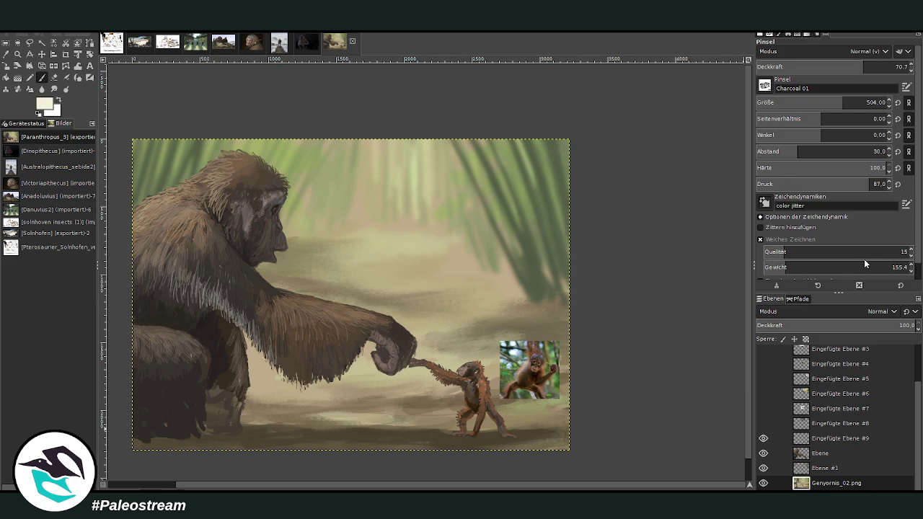
# Paint pale beige background streaks at 43.8 opacity, undoing the stray stroke beside the fist.
pyautogui.moveTo(439, 251); pyautogui.dragTo(356, 255)
pyautogui.click(822, 66)
pyautogui.moveTo(465, 252); pyautogui.dragTo(320, 257)
pyautogui.moveTo(472, 306)
pyautogui.mouseDown()
pyautogui.moveTo(517, 294)
pyautogui.moveTo(513, 285)
pyautogui.moveTo(466, 311)
pyautogui.moveTo(398, 313)
pyautogui.moveTo(504, 297)
pyautogui.moveTo(439, 298)
pyautogui.moveTo(389, 269)
pyautogui.moveTo(459, 249)
pyautogui.moveTo(346, 249)
pyautogui.mouseUp()
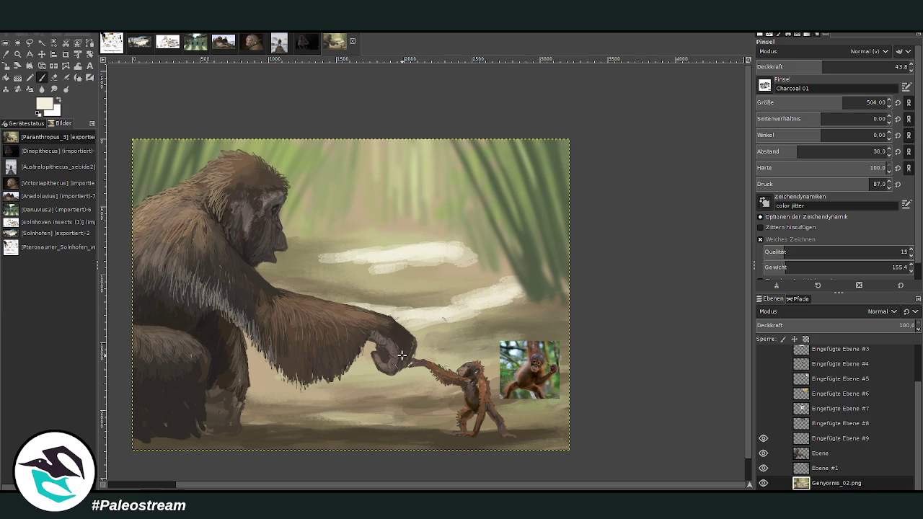
pyautogui.moveTo(347, 358); pyautogui.dragTo(376, 353)
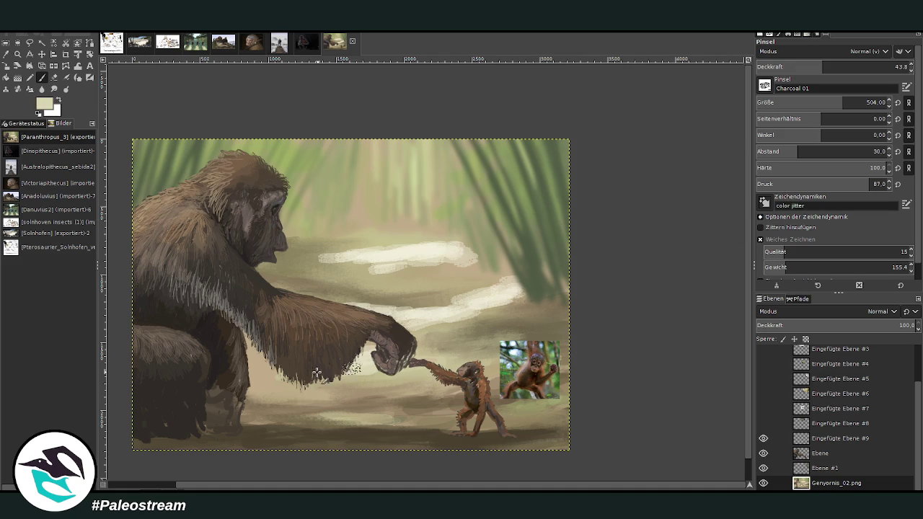
pyautogui.moveTo(371, 360); pyautogui.dragTo(344, 363)
pyautogui.hotkey('ctrl', 'z')
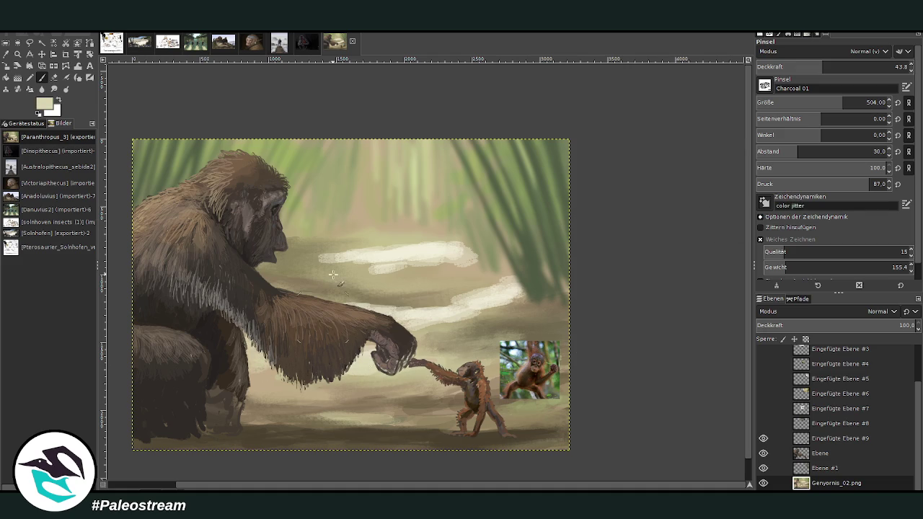
# Smudge the paint around the fist and smear the pale background streaks to soften them.
pyautogui.click(52, 89)
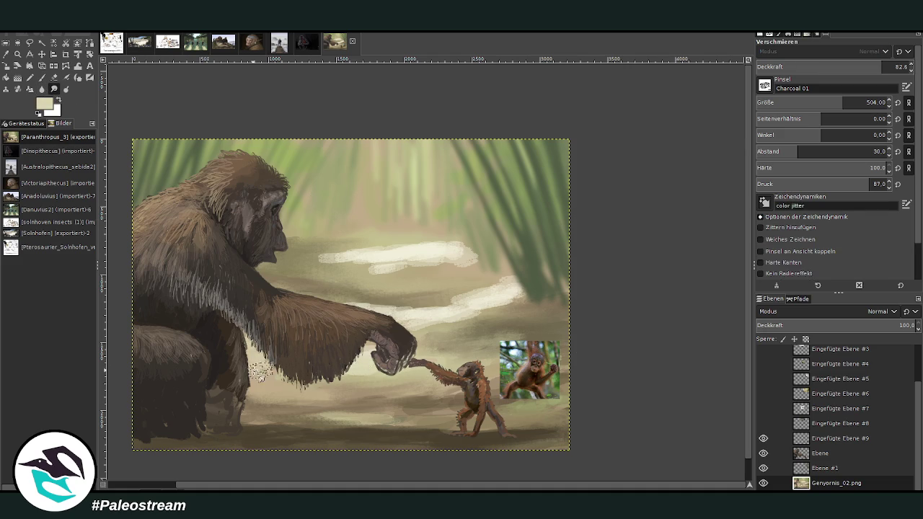
pyautogui.moveTo(371, 366)
pyautogui.mouseDown()
pyautogui.moveTo(396, 355)
pyautogui.moveTo(416, 328)
pyautogui.mouseUp()
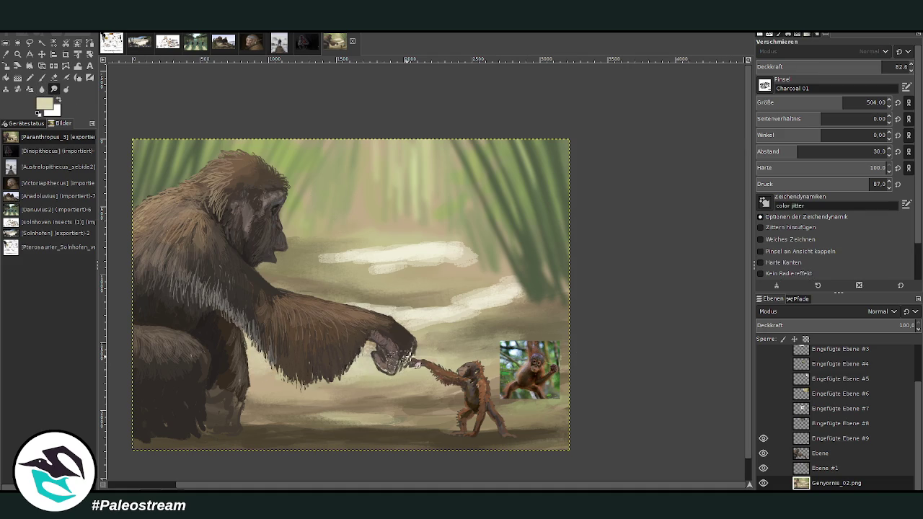
pyautogui.moveTo(481, 293); pyautogui.dragTo(315, 263)
pyautogui.moveTo(464, 258)
pyautogui.mouseDown()
pyautogui.moveTo(312, 258)
pyautogui.moveTo(445, 253)
pyautogui.mouseUp()
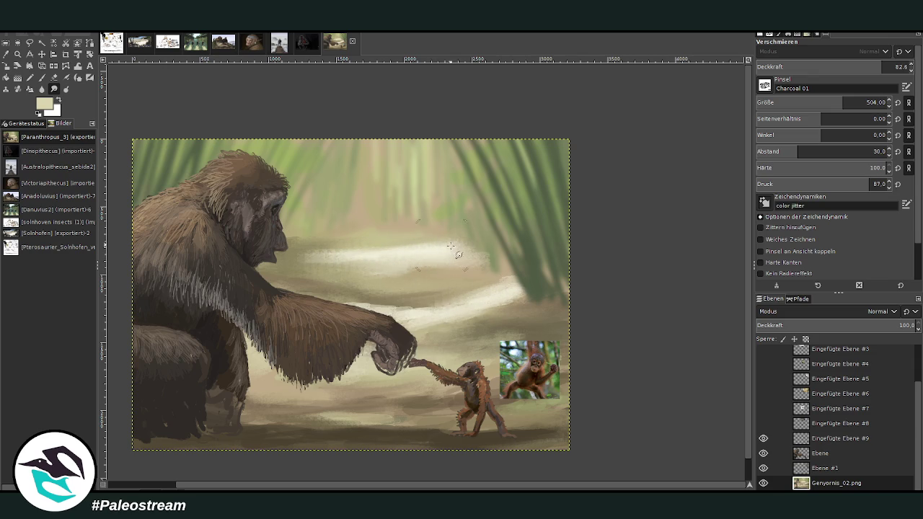
pyautogui.press('-')
pyautogui.press('-')
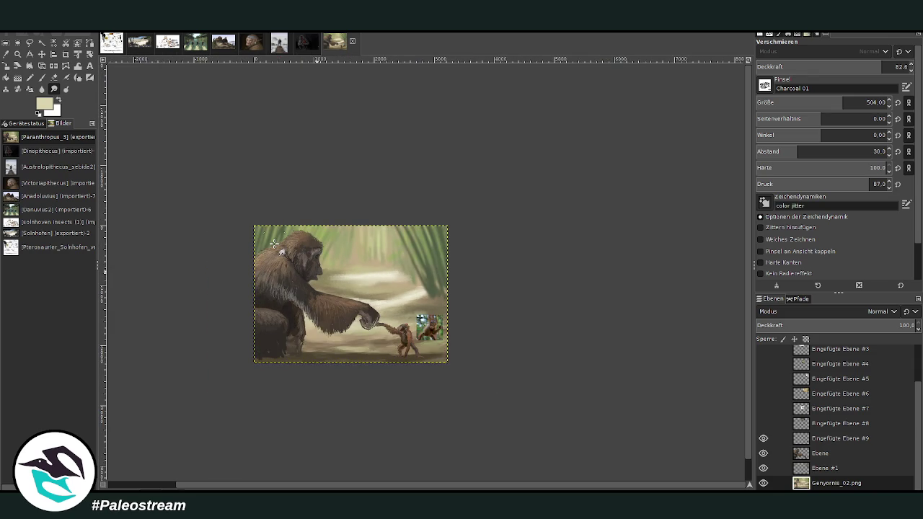
# Zoom in on the lower middle and set the brush to opacity 89.9, size 160, spacing 20 on Ebene #1.
pyautogui.press('z')
pyautogui.moveTo(308, 184); pyautogui.dragTo(440, 383)
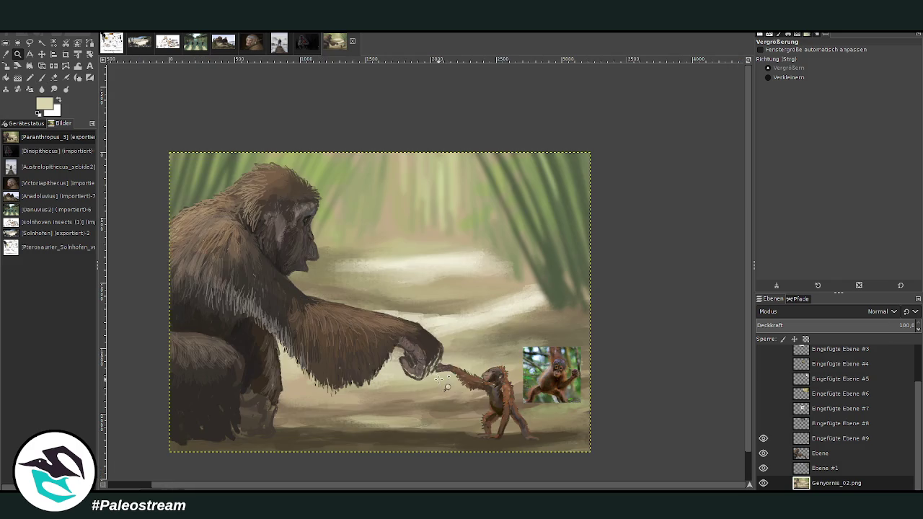
pyautogui.moveTo(304, 203); pyautogui.dragTo(525, 463)
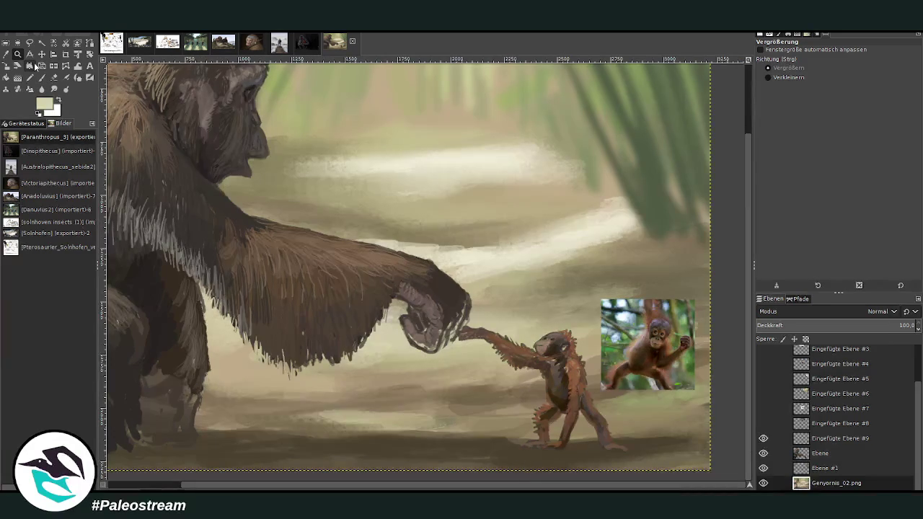
pyautogui.press('p')
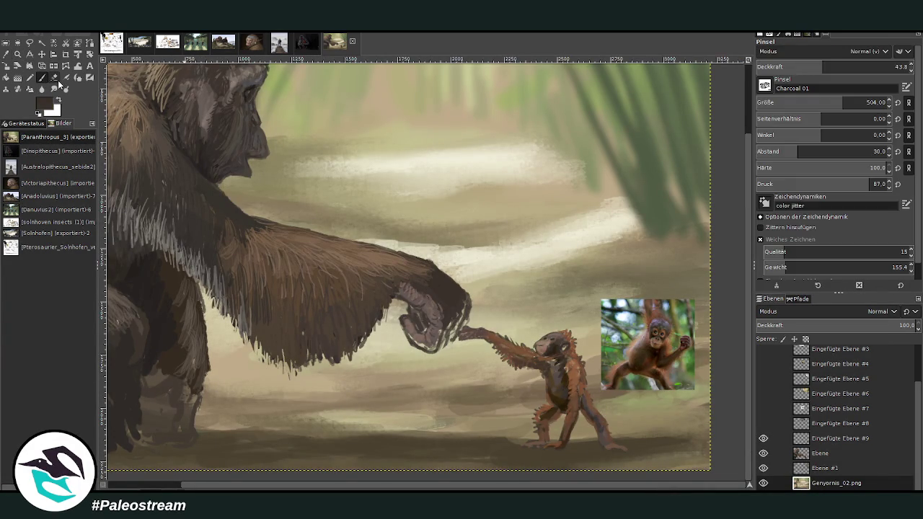
pyautogui.click(853, 66)
pyautogui.click(814, 102)
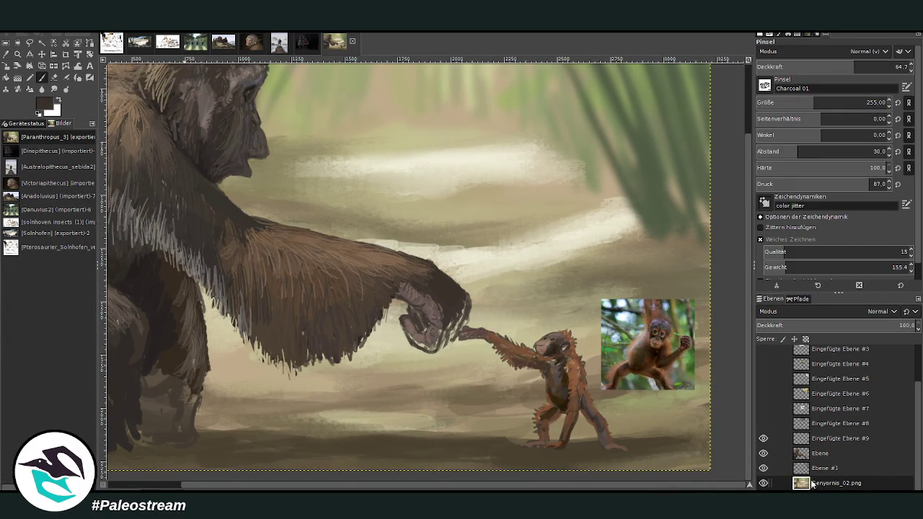
pyautogui.click(815, 468)
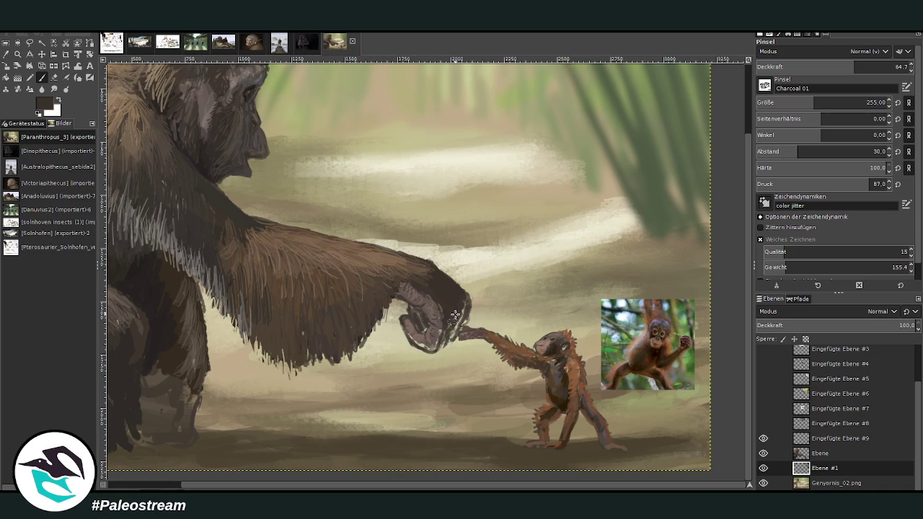
pyautogui.click(892, 67)
pyautogui.click(867, 103)
pyautogui.write('160')
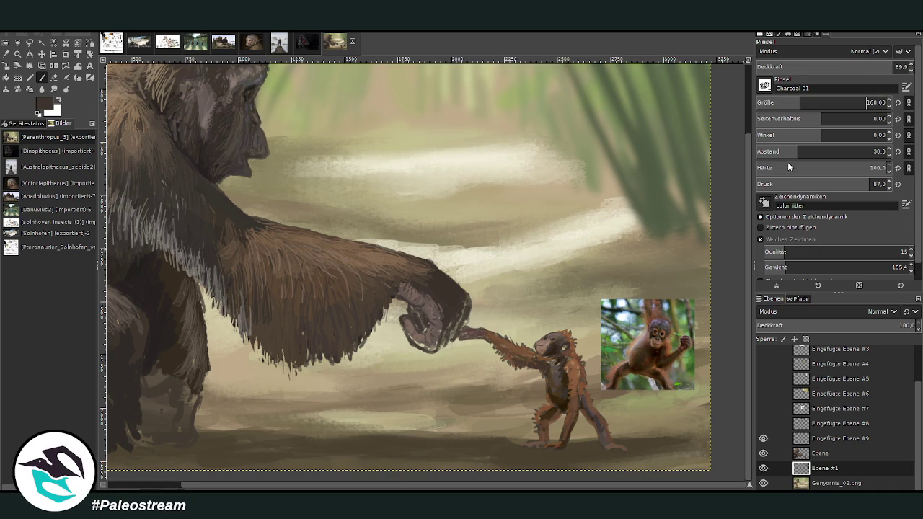
pyautogui.click(788, 151)
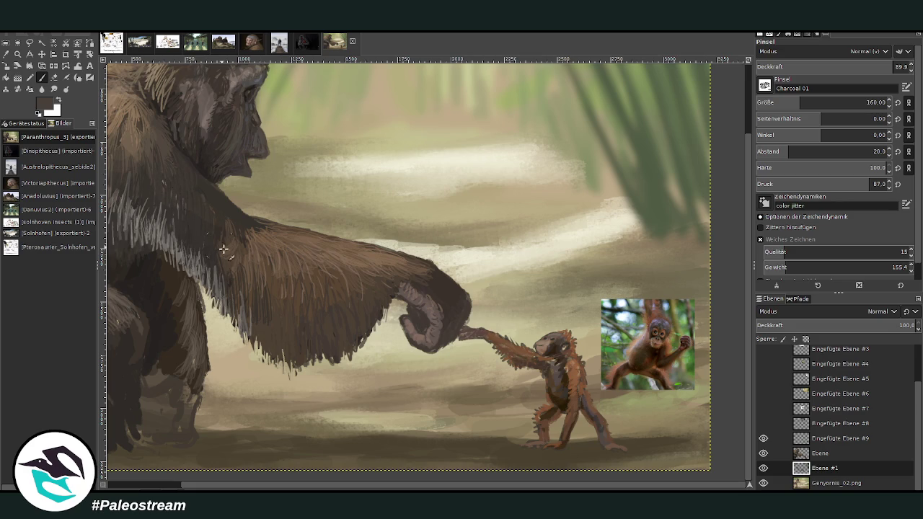
# Lighten the ape's lower leg with grey-brown charcoal strokes.
pyautogui.moveTo(189, 354)
pyautogui.mouseDown()
pyautogui.moveTo(190, 396)
pyautogui.moveTo(158, 404)
pyautogui.moveTo(144, 390)
pyautogui.moveTo(184, 437)
pyautogui.mouseUp()
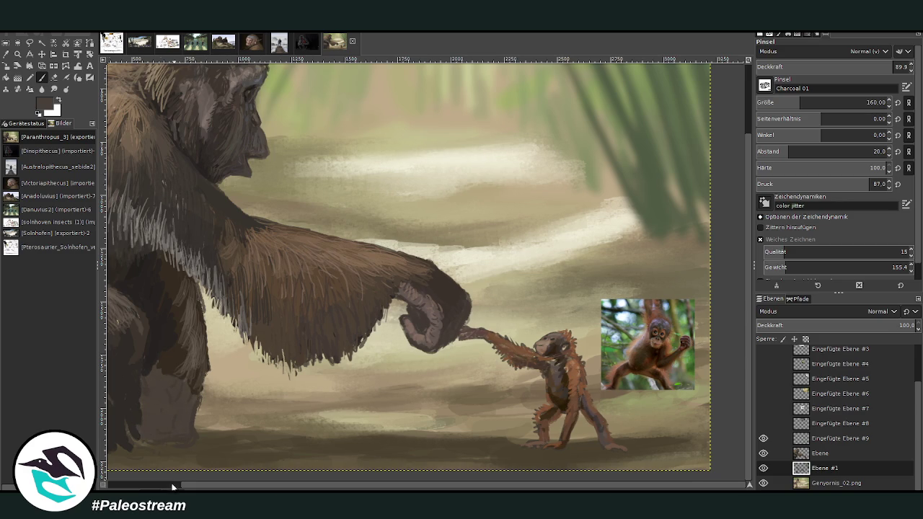
pyautogui.hscroll(-3, 173, 486)
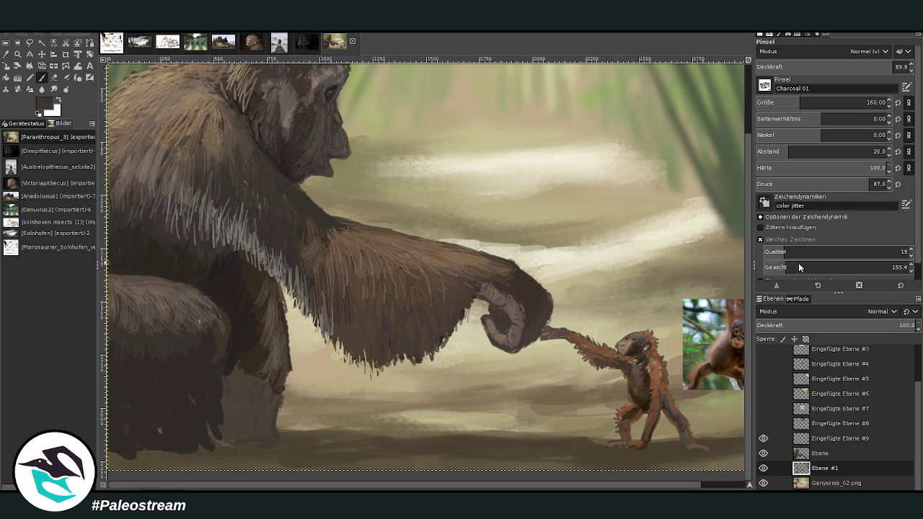
pyautogui.moveTo(278, 381)
pyautogui.mouseDown()
pyautogui.moveTo(252, 419)
pyautogui.moveTo(252, 397)
pyautogui.moveTo(231, 405)
pyautogui.moveTo(233, 375)
pyautogui.moveTo(239, 426)
pyautogui.moveTo(206, 433)
pyautogui.moveTo(157, 422)
pyautogui.mouseUp()
pyautogui.hotkey('shift', 'ctrl', 'j')
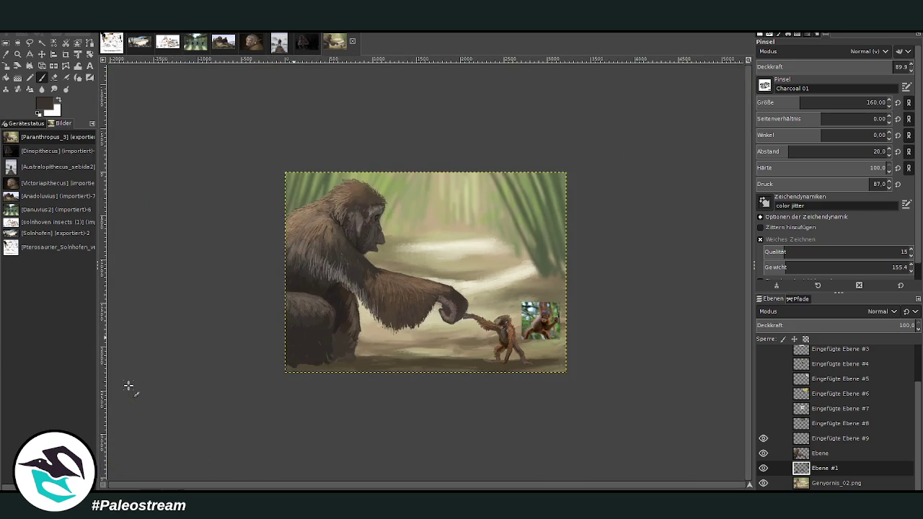
pyautogui.click(18, 54)
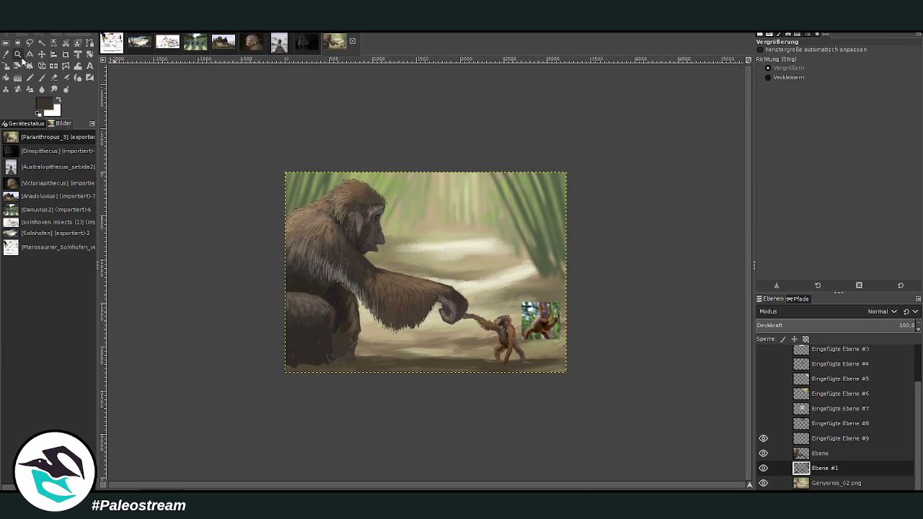
pyautogui.moveTo(248, 160); pyautogui.dragTo(468, 389)
# Set the paintbrush to size 178 and opacity 99.7 on layer Ebene.
pyautogui.click(41, 77)
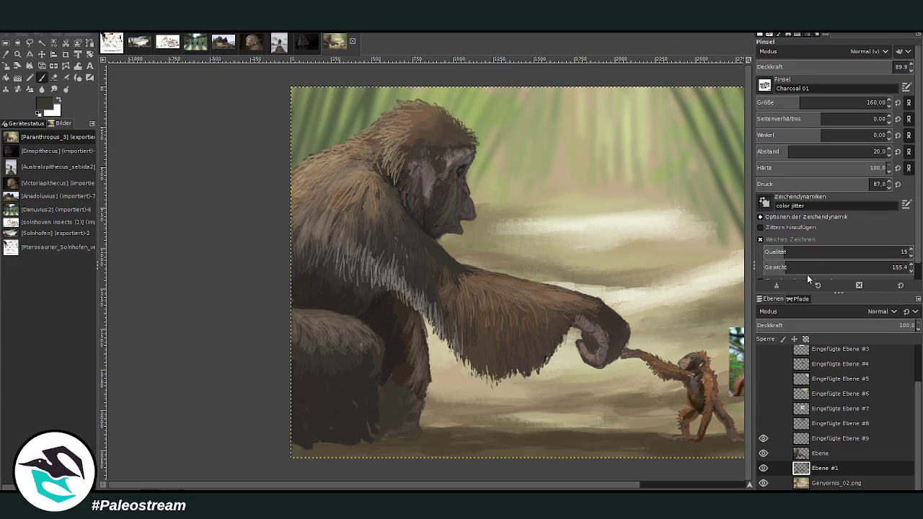
pyautogui.moveTo(803, 105); pyautogui.dragTo(809, 105)
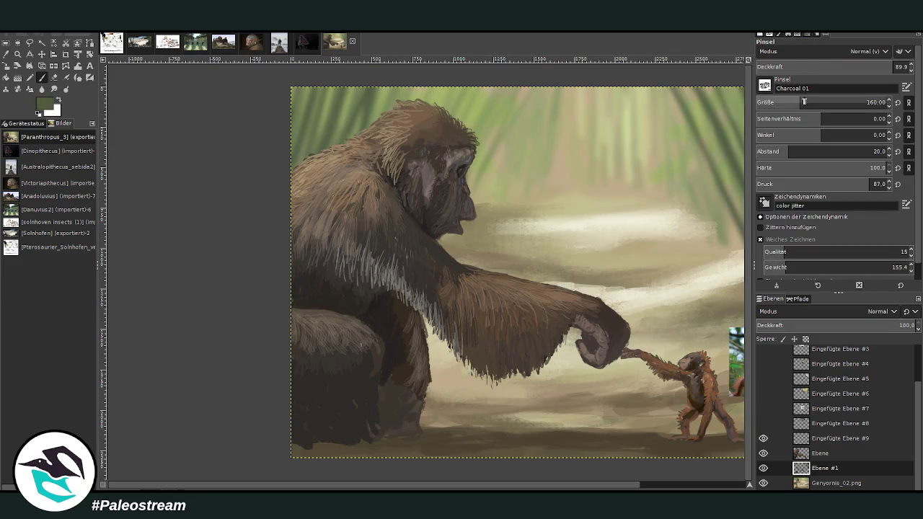
pyautogui.moveTo(815, 69); pyautogui.dragTo(894, 69)
pyautogui.click(820, 453)
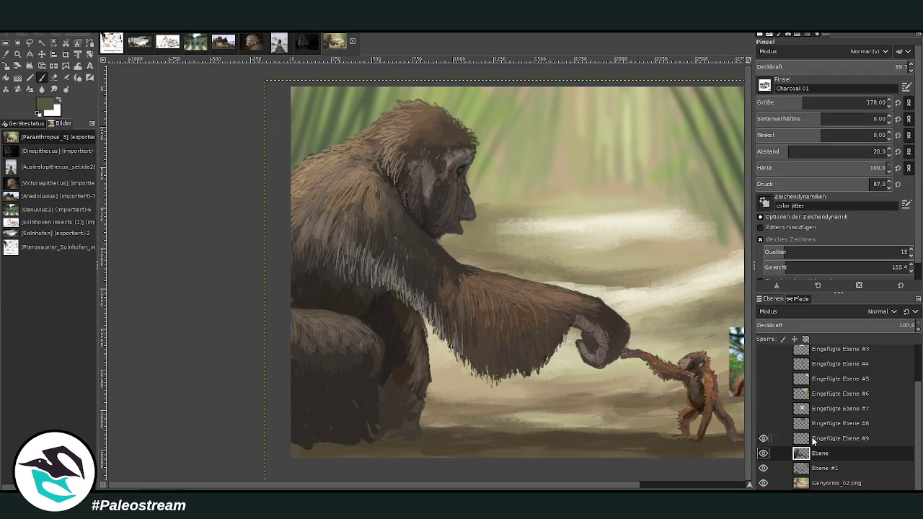
# Add layer Ebene #2 and paint dark-green foliage strokes at the lower left with brush size 237.
pyautogui.click(770, 487)
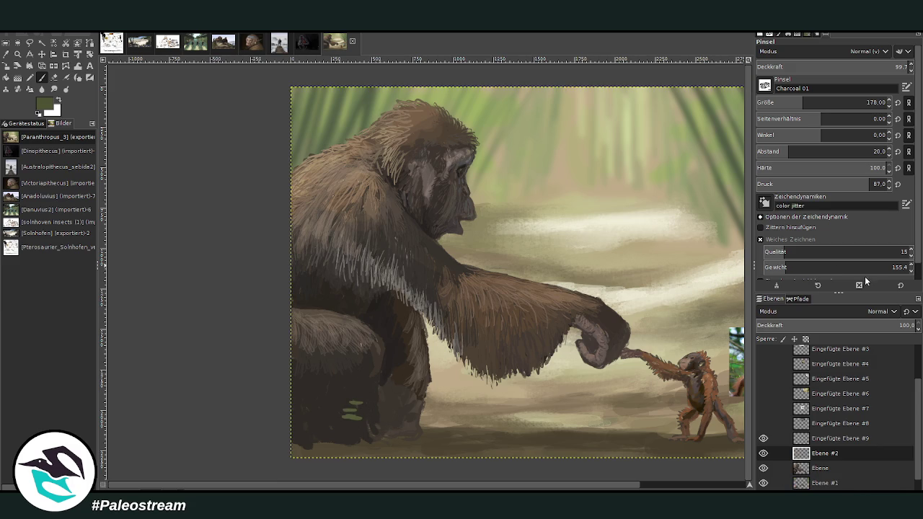
pyautogui.click(812, 103)
pyautogui.moveTo(355, 415)
pyautogui.mouseDown()
pyautogui.moveTo(339, 408)
pyautogui.moveTo(367, 429)
pyautogui.moveTo(346, 431)
pyautogui.moveTo(323, 418)
pyautogui.moveTo(324, 390)
pyautogui.mouseUp()
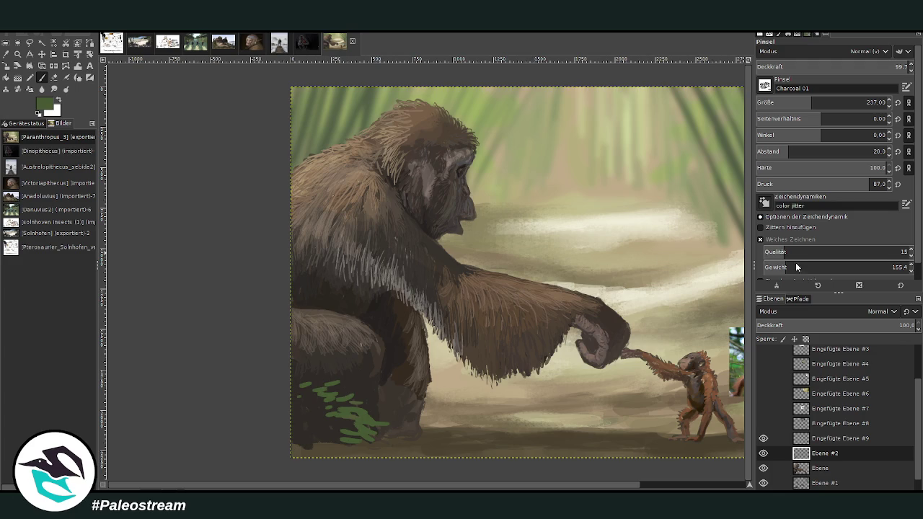
pyautogui.moveTo(342, 445)
pyautogui.mouseDown()
pyautogui.moveTo(313, 439)
pyautogui.moveTo(367, 437)
pyautogui.moveTo(300, 439)
pyautogui.moveTo(303, 423)
pyautogui.moveTo(323, 408)
pyautogui.moveTo(301, 397)
pyautogui.moveTo(343, 409)
pyautogui.mouseUp()
pyautogui.moveTo(398, 439)
pyautogui.mouseDown()
pyautogui.moveTo(396, 427)
pyautogui.moveTo(304, 369)
pyautogui.mouseUp()
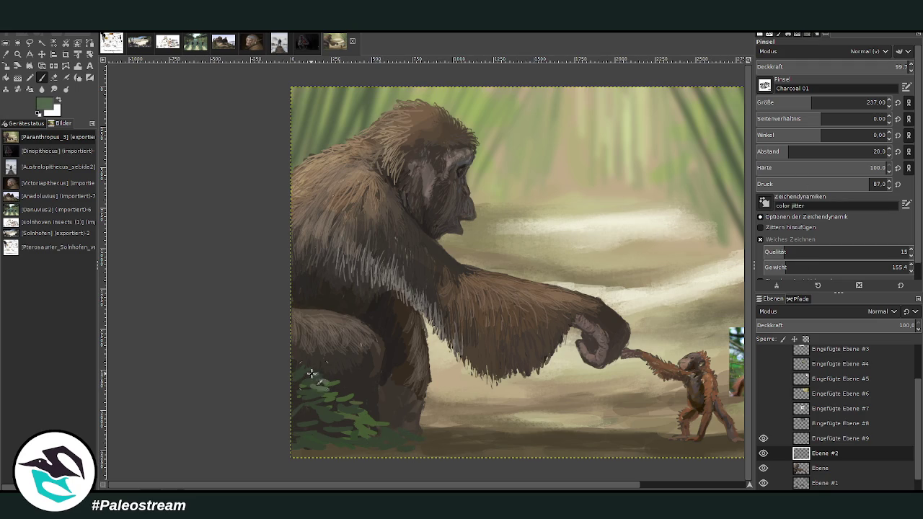
# Check the color jitter dynamics, raise opacity to 89.3, and paint lighter green leaves on the bush.
pyautogui.click(907, 205)
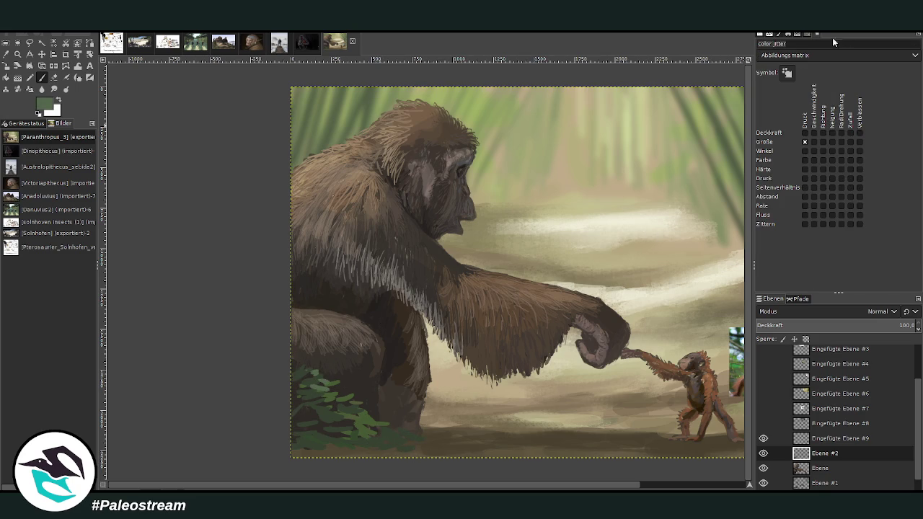
pyautogui.click(772, 44)
pyautogui.click(43, 76)
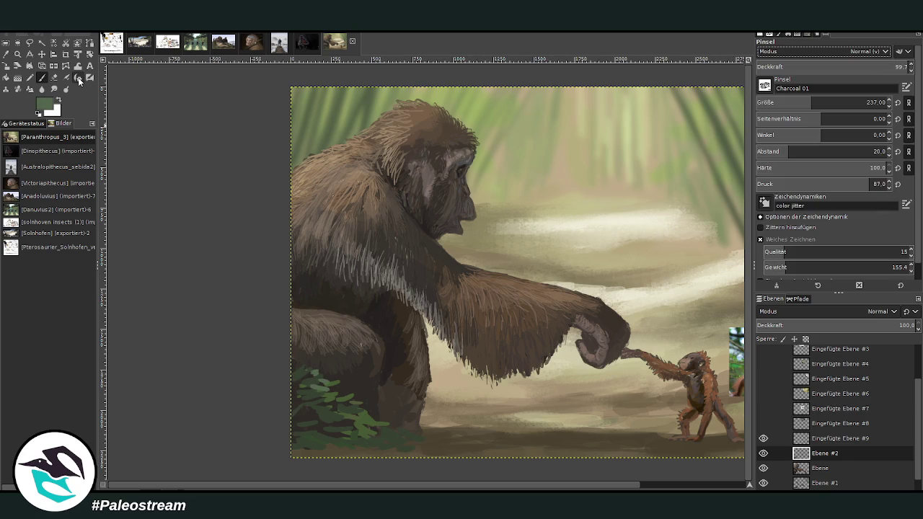
pyautogui.click(887, 67)
pyautogui.moveTo(887, 67); pyautogui.dragTo(890, 67)
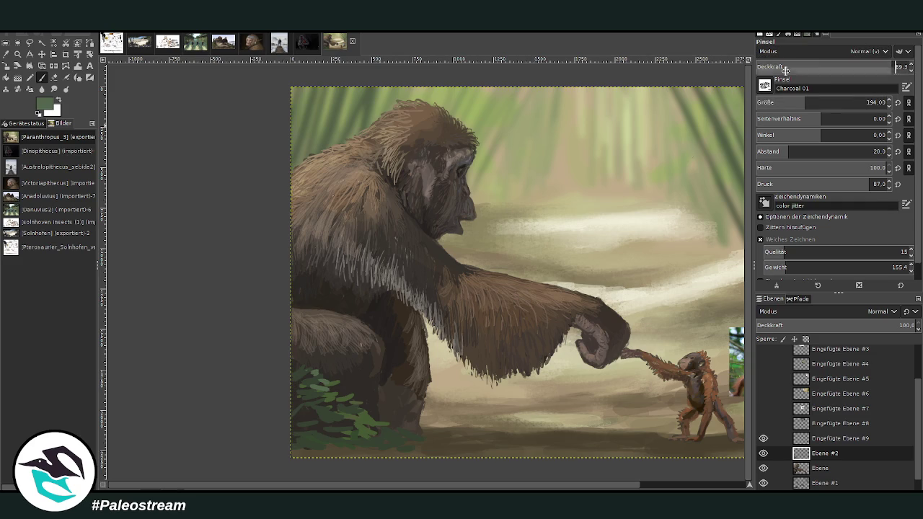
pyautogui.moveTo(320, 379); pyautogui.dragTo(299, 378)
pyautogui.moveTo(419, 428)
pyautogui.mouseDown()
pyautogui.moveTo(447, 444)
pyautogui.moveTo(382, 432)
pyautogui.mouseUp()
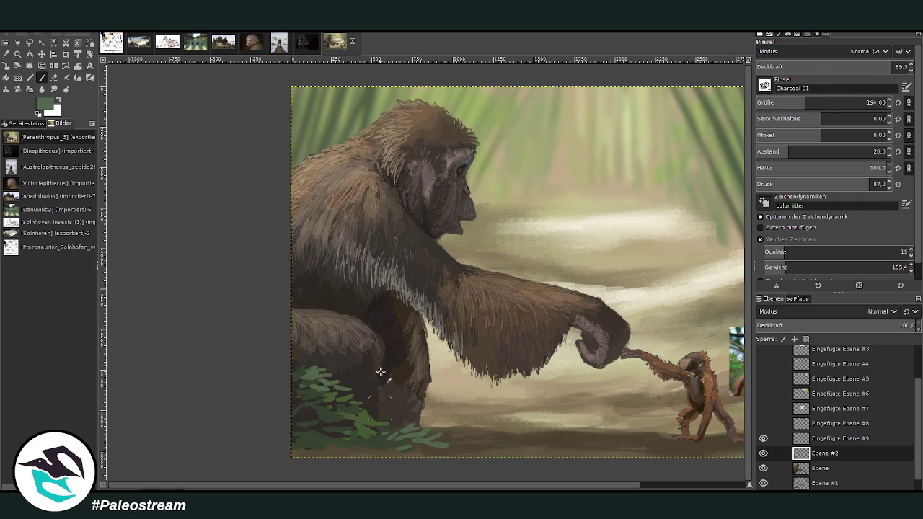
pyautogui.moveTo(305, 375); pyautogui.dragTo(281, 363)
# Reduce the brush size to 163 and switch to layer Ebene #1.
pyautogui.moveTo(818, 108); pyautogui.dragTo(791, 160)
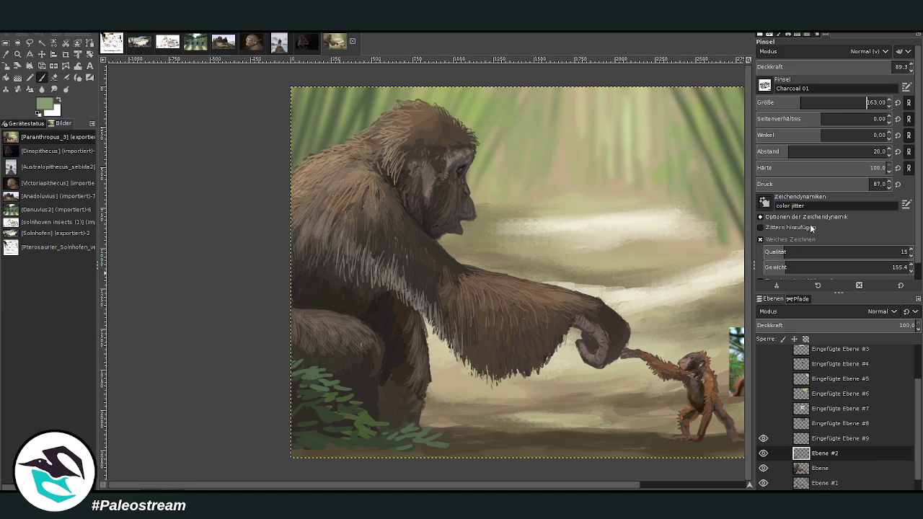
pyautogui.scroll(-1, 833, 470)
pyautogui.click(822, 470)
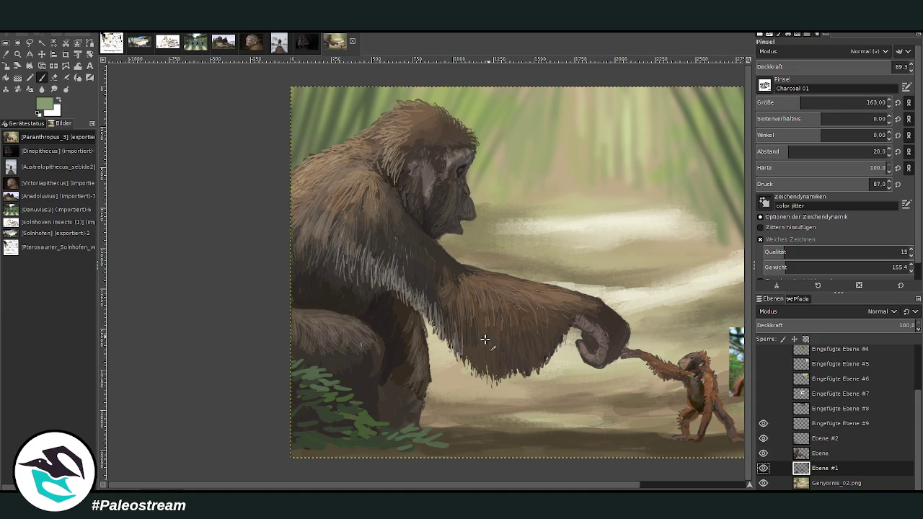
# Paint a small green grass tuft below the ape's arm and set brush opacity to 64.7.
pyautogui.moveTo(434, 378)
pyautogui.mouseDown()
pyautogui.moveTo(465, 379)
pyautogui.moveTo(462, 368)
pyautogui.moveTo(445, 376)
pyautogui.mouseUp()
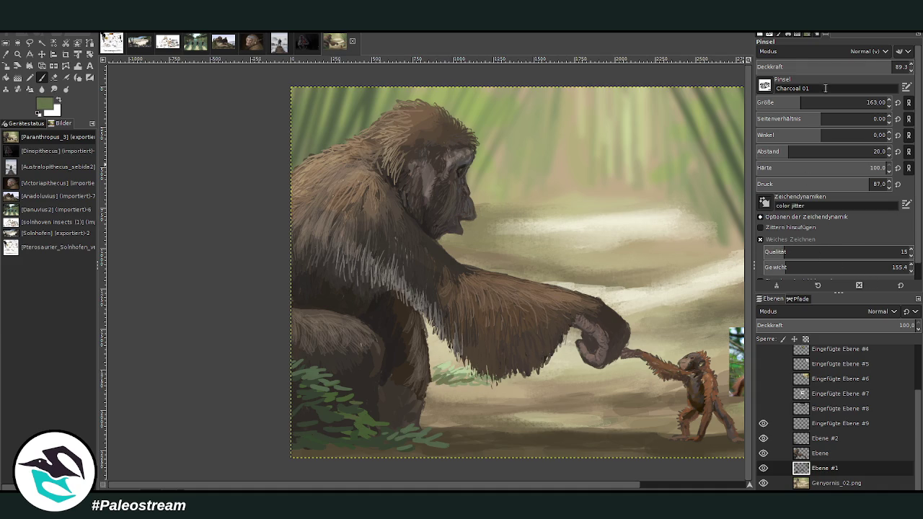
pyautogui.click(819, 67)
pyautogui.write('64.7')
pyautogui.press('Return')
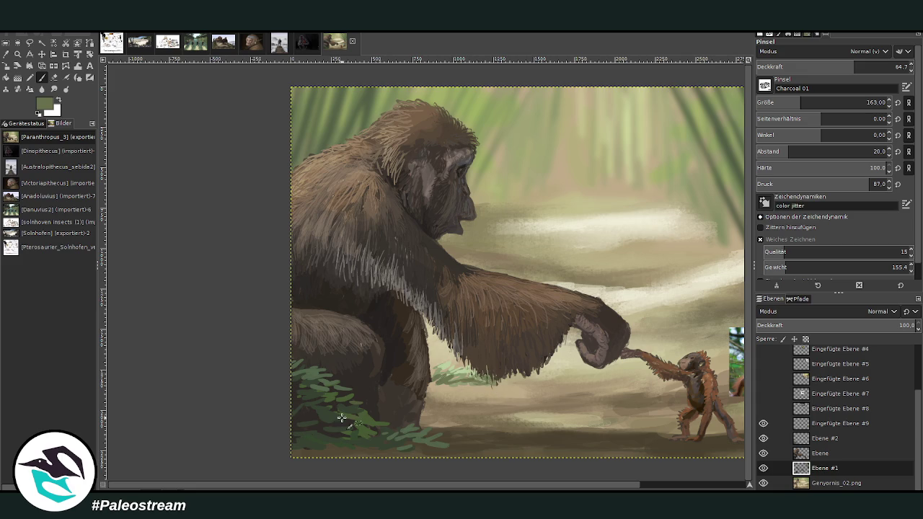
# Sample the tan ground colour and tone down the tuft with tan and grey-brown strokes.
pyautogui.press('o')
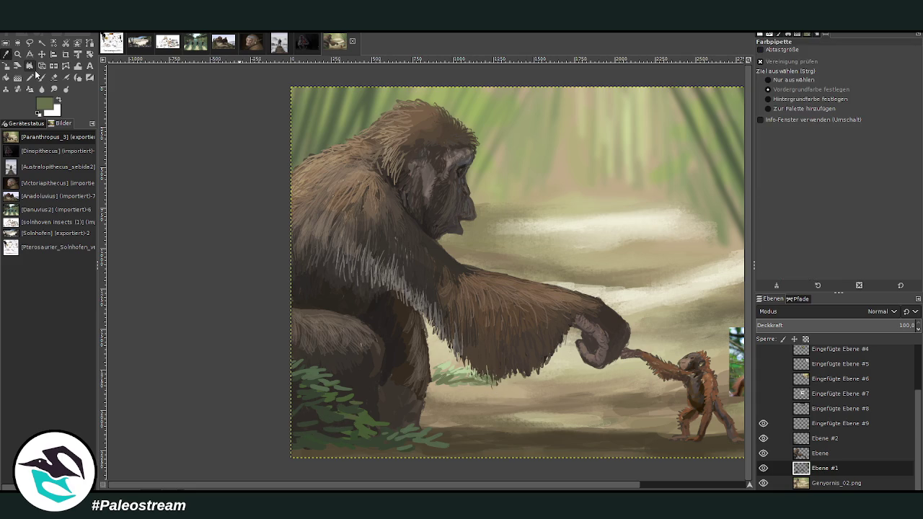
pyautogui.click(555, 235)
pyautogui.click(41, 77)
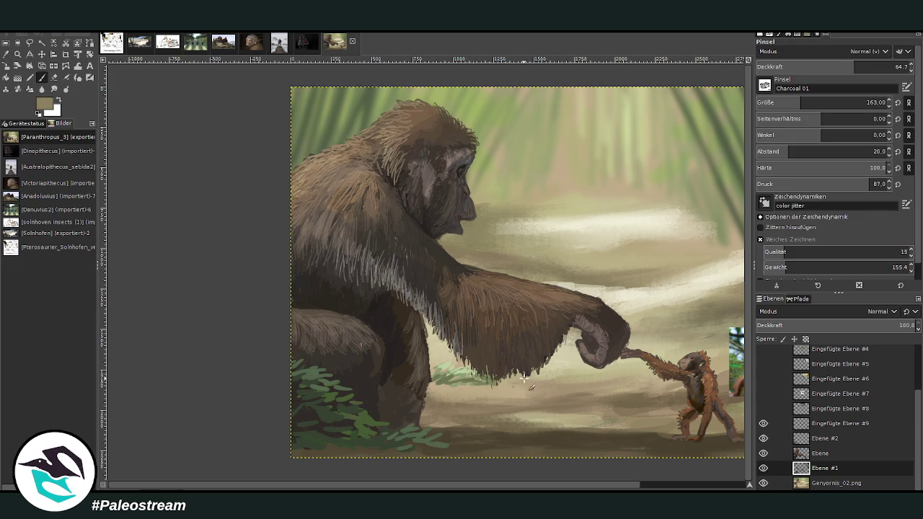
pyautogui.moveTo(454, 386)
pyautogui.mouseDown()
pyautogui.moveTo(422, 385)
pyautogui.moveTo(496, 386)
pyautogui.moveTo(431, 388)
pyautogui.mouseUp()
pyautogui.keyDown('ctrl'); pyautogui.click(474, 385); pyautogui.keyUp('ctrl')
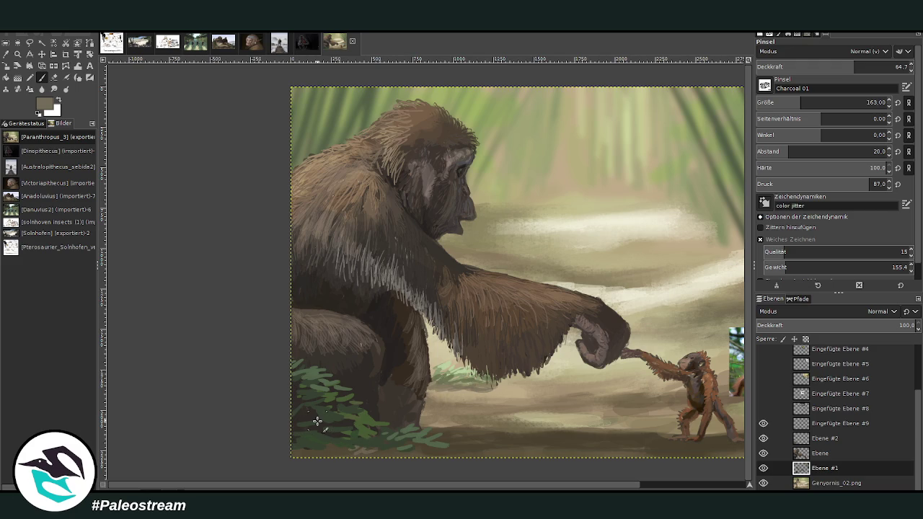
pyautogui.press('-')
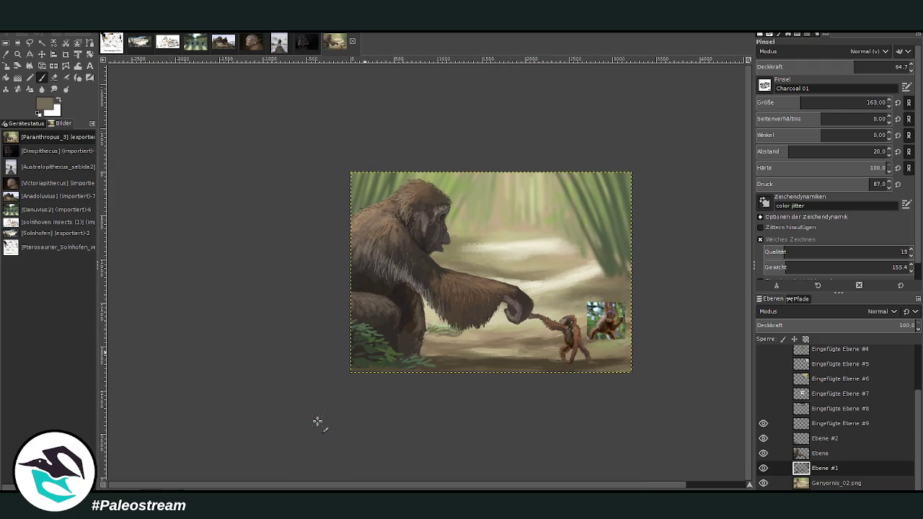
# Zoom in and paint dark strokes near the right grass edge with brush size 200.
pyautogui.press('z')
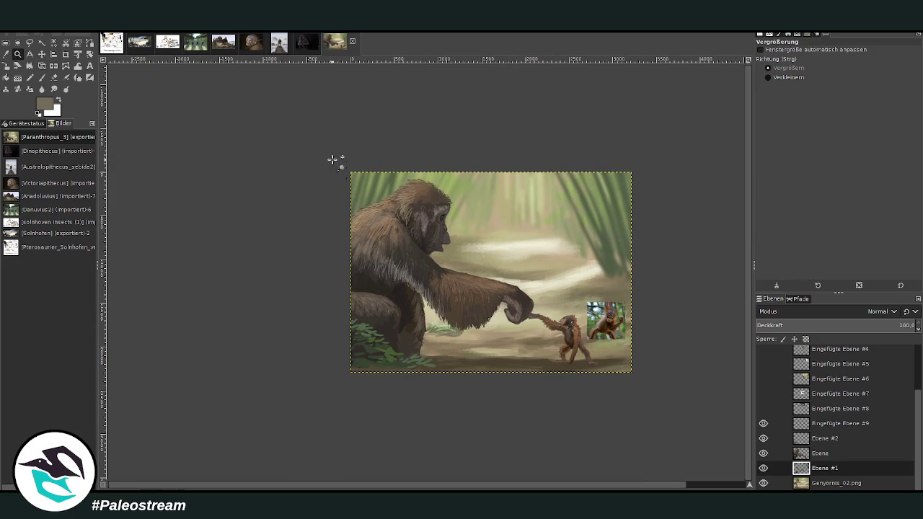
pyautogui.moveTo(332, 163); pyautogui.dragTo(588, 356)
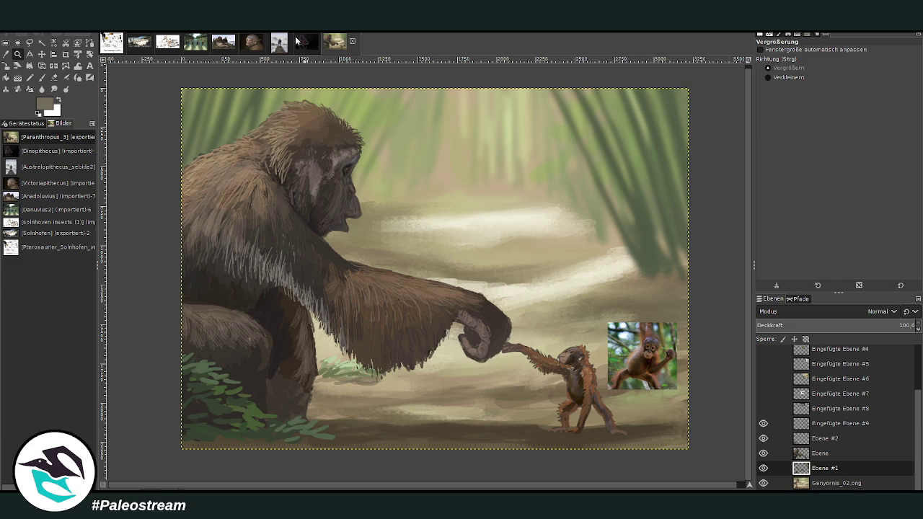
pyautogui.press('p')
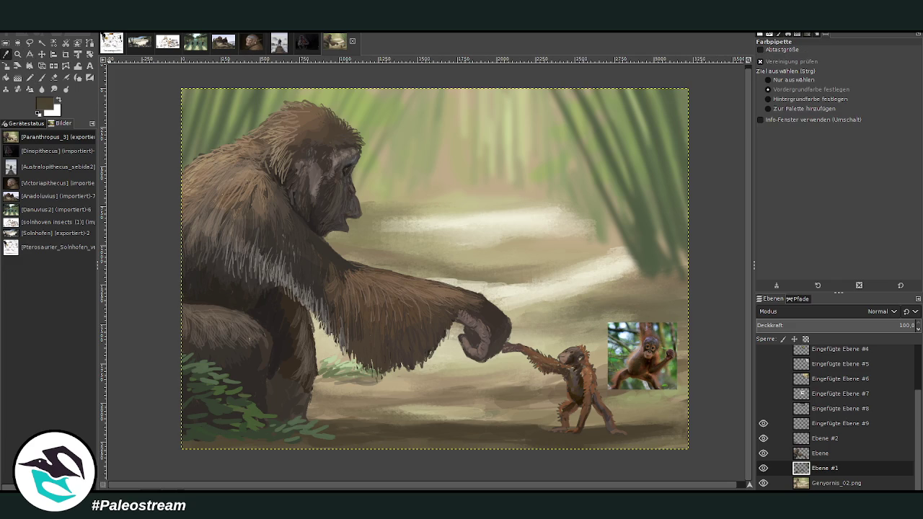
pyautogui.click(866, 102)
pyautogui.moveTo(675, 305)
pyautogui.mouseDown()
pyautogui.moveTo(642, 291)
pyautogui.moveTo(645, 303)
pyautogui.moveTo(663, 288)
pyautogui.moveTo(644, 274)
pyautogui.moveTo(650, 289)
pyautogui.moveTo(591, 310)
pyautogui.moveTo(681, 303)
pyautogui.moveTo(696, 285)
pyautogui.moveTo(611, 294)
pyautogui.moveTo(599, 324)
pyautogui.moveTo(666, 315)
pyautogui.mouseUp()
# Hide the orangutan reference photo and paint dark ground strokes right of the small ape.
pyautogui.click(763, 424)
pyautogui.click(763, 424)
pyautogui.click(763, 424)
pyautogui.moveTo(673, 322)
pyautogui.mouseDown()
pyautogui.moveTo(622, 310)
pyautogui.moveTo(552, 320)
pyautogui.mouseUp()
pyautogui.moveTo(611, 321)
pyautogui.mouseDown()
pyautogui.moveTo(654, 348)
pyautogui.moveTo(643, 360)
pyautogui.moveTo(605, 361)
pyautogui.moveTo(685, 371)
pyautogui.moveTo(633, 363)
pyautogui.moveTo(685, 341)
pyautogui.moveTo(550, 326)
pyautogui.mouseUp()
pyautogui.moveTo(633, 292); pyautogui.dragTo(575, 310)
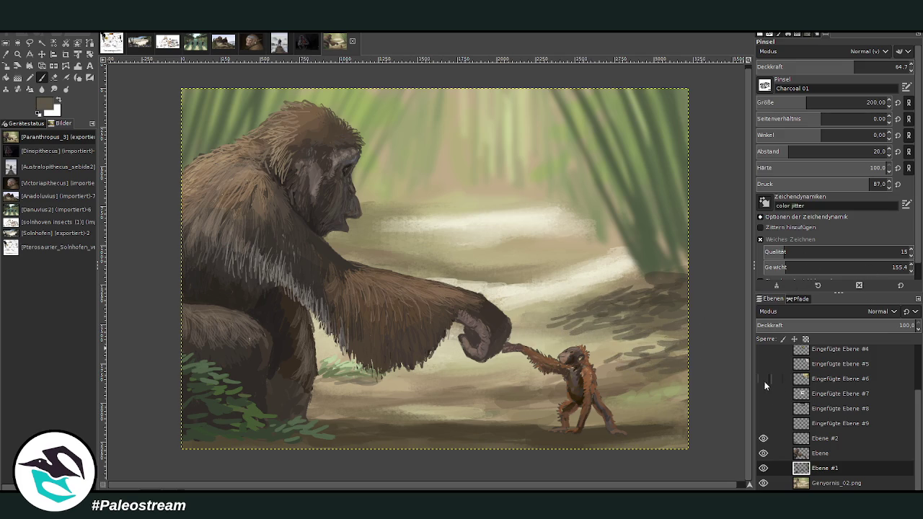
# Toggle the woman-and-chimp photo, then extend dark charcoal dashes up and left across the right ground.
pyautogui.click(763, 380)
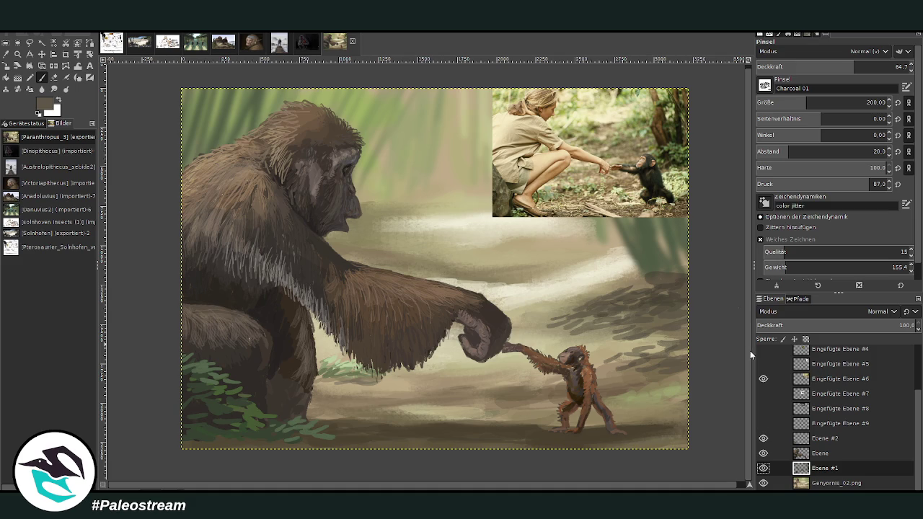
pyautogui.click(763, 379)
pyautogui.moveTo(646, 346)
pyautogui.mouseDown()
pyautogui.moveTo(610, 360)
pyautogui.moveTo(593, 343)
pyautogui.mouseUp()
pyautogui.moveTo(669, 334)
pyautogui.mouseDown()
pyautogui.moveTo(630, 357)
pyautogui.moveTo(582, 338)
pyautogui.moveTo(536, 336)
pyautogui.mouseUp()
pyautogui.moveTo(593, 320)
pyautogui.mouseDown()
pyautogui.moveTo(535, 338)
pyautogui.moveTo(544, 321)
pyautogui.mouseUp()
pyautogui.moveTo(652, 294); pyautogui.dragTo(643, 286)
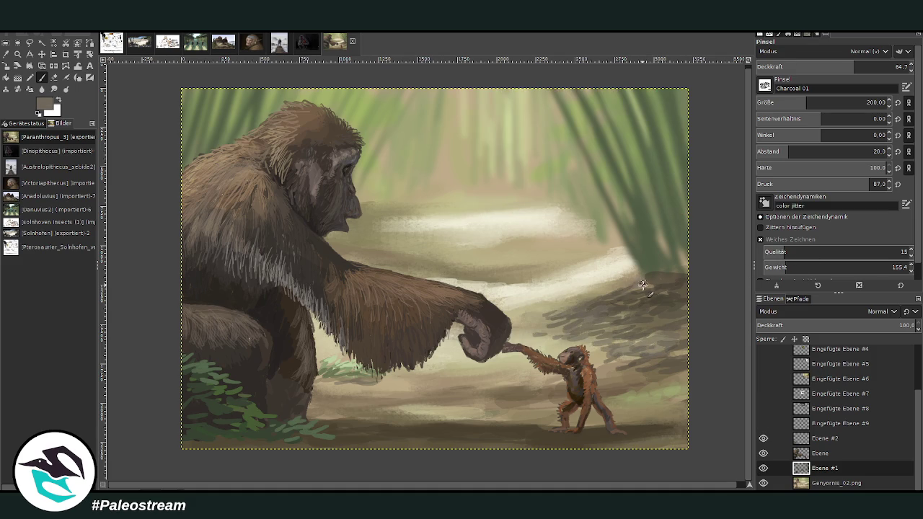
pyautogui.moveTo(567, 261); pyautogui.dragTo(528, 268)
# Set the Smudge tool to size 375 and opacity 58.7, then zoom onto the ape's head.
pyautogui.press('s')
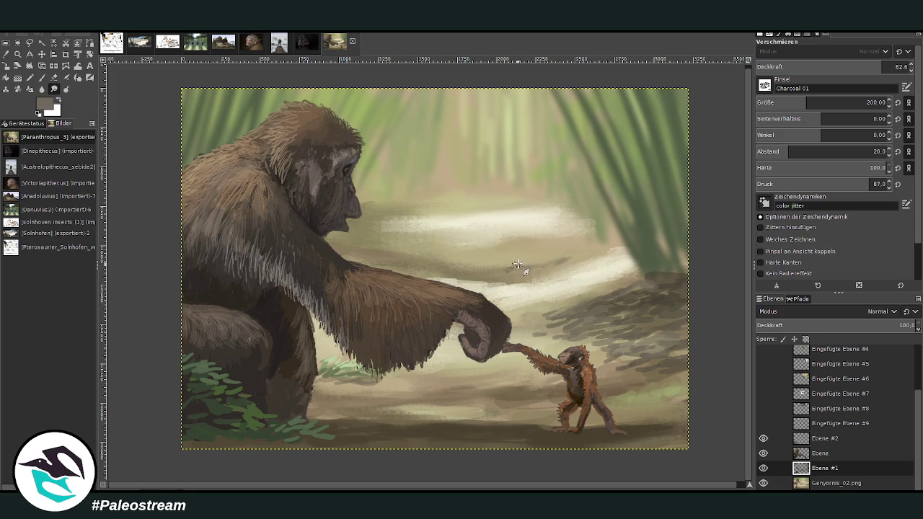
pyautogui.click(829, 102)
pyautogui.click(845, 67)
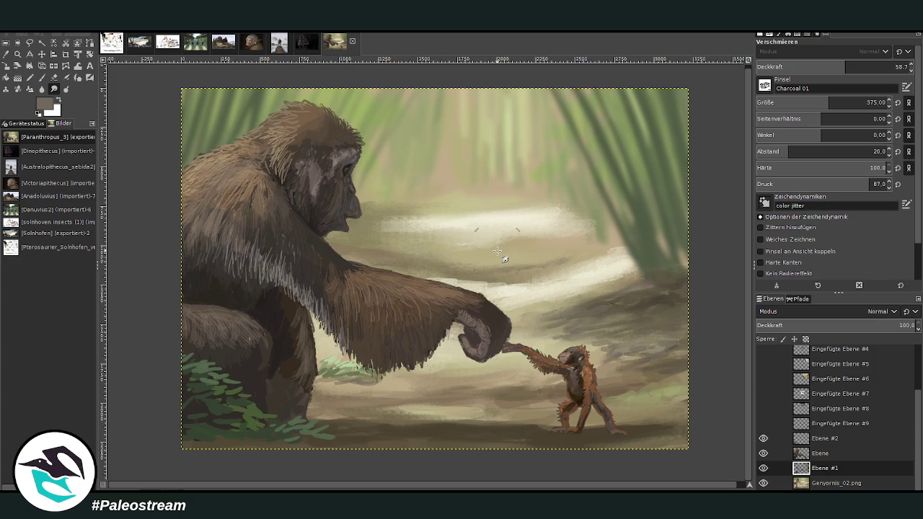
pyautogui.press('z')
pyautogui.moveTo(186, 81); pyautogui.dragTo(352, 274)
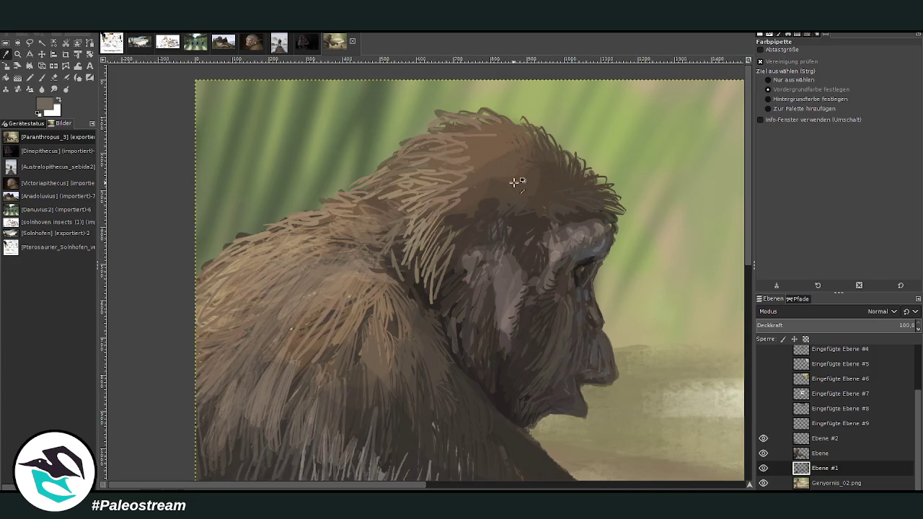
# Set the charcoal paintbrush to size 43 and paint on the Ebene layer.
pyautogui.click(42, 77)
pyautogui.click(776, 102)
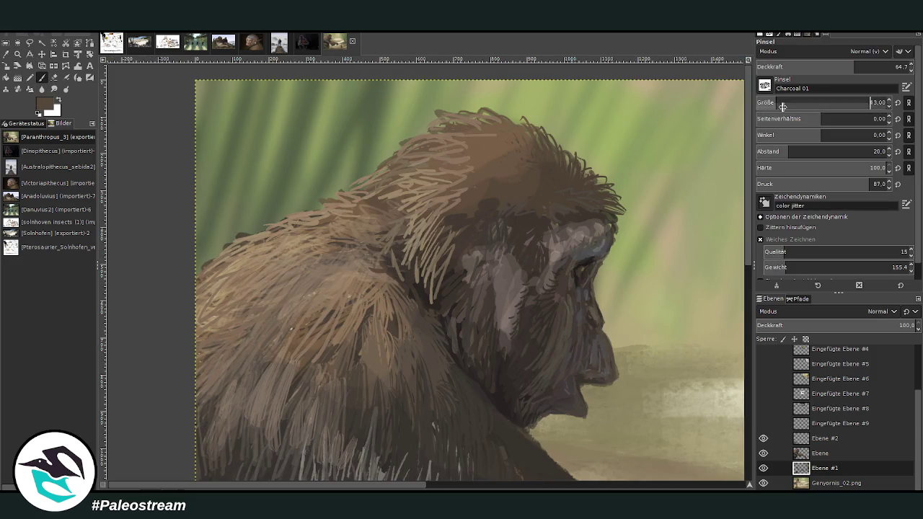
pyautogui.click(817, 452)
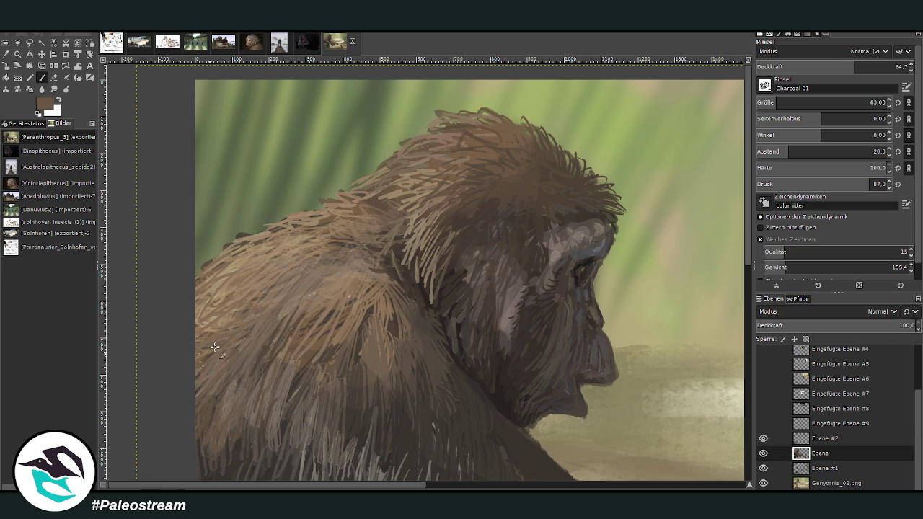
# Paint tan and darker brown fur strokes across the shoulder and down the neck.
pyautogui.moveTo(288, 315); pyautogui.dragTo(237, 341)
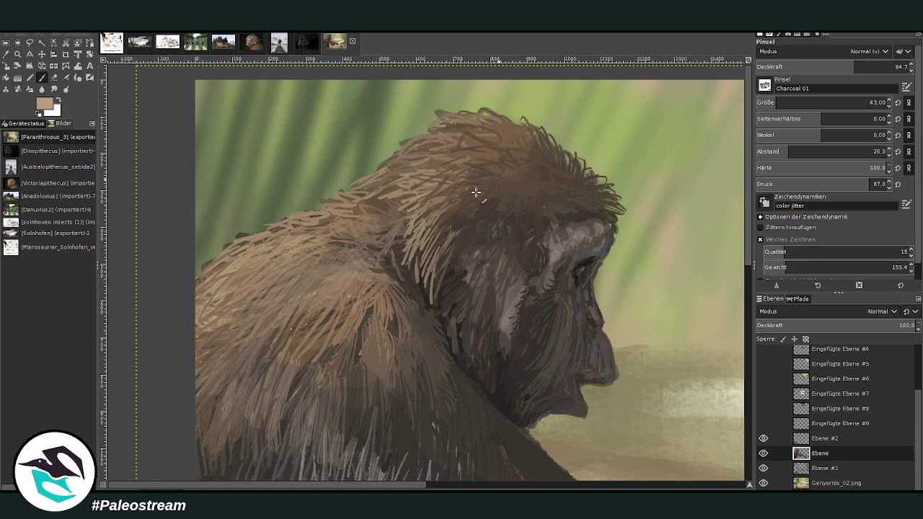
pyautogui.moveTo(241, 243)
pyautogui.mouseDown()
pyautogui.moveTo(318, 220)
pyautogui.moveTo(331, 200)
pyautogui.moveTo(259, 245)
pyautogui.moveTo(217, 249)
pyautogui.moveTo(226, 274)
pyautogui.moveTo(295, 249)
pyautogui.moveTo(280, 314)
pyautogui.mouseUp()
pyautogui.keyDown('ctrl'); pyautogui.click(607, 213); pyautogui.keyUp('ctrl')
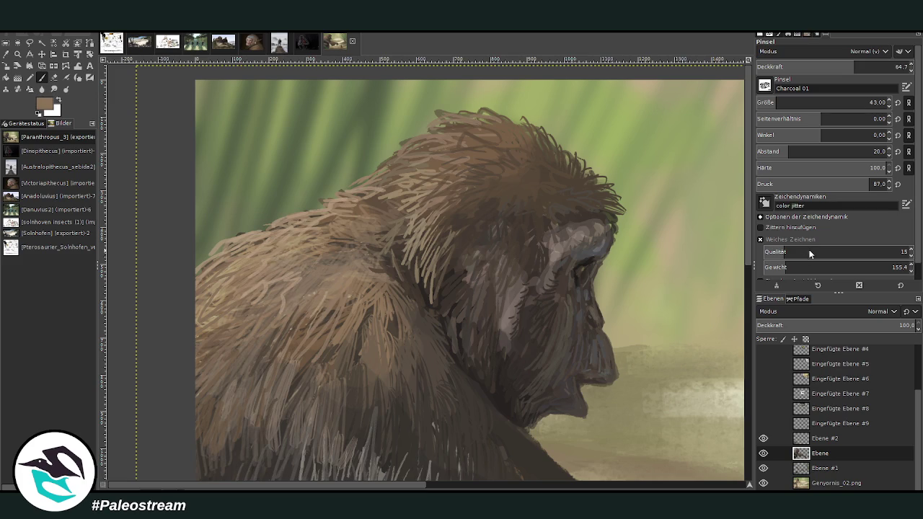
pyautogui.moveTo(321, 335)
pyautogui.mouseDown()
pyautogui.moveTo(309, 390)
pyautogui.moveTo(357, 386)
pyautogui.mouseUp()
pyautogui.moveTo(404, 318); pyautogui.dragTo(416, 362)
pyautogui.moveTo(431, 323)
pyautogui.mouseDown()
pyautogui.moveTo(440, 343)
pyautogui.moveTo(425, 393)
pyautogui.mouseUp()
pyautogui.moveTo(432, 342); pyautogui.dragTo(437, 385)
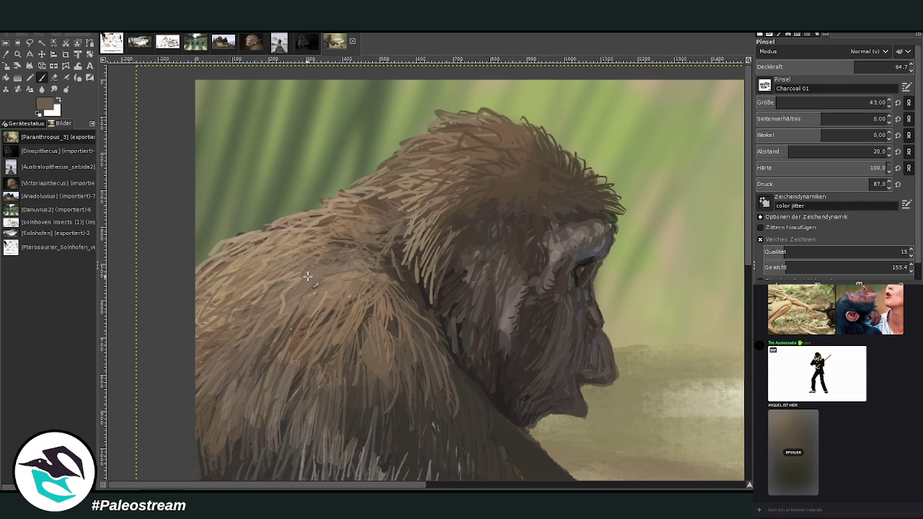
# Set brush opacity to 77.3 and size 32, then paint dark fur on the shoulder and back.
pyautogui.click(874, 66)
pyautogui.click(870, 102)
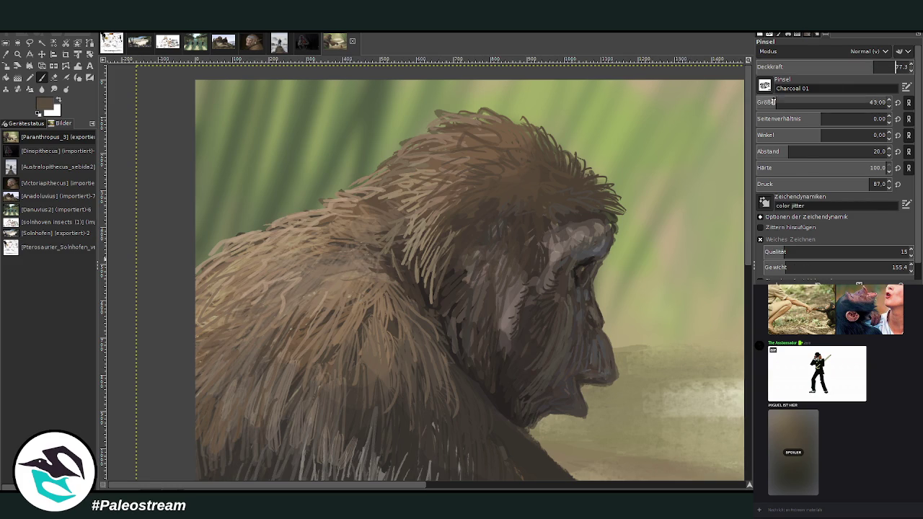
pyautogui.moveTo(271, 286); pyautogui.dragTo(285, 314)
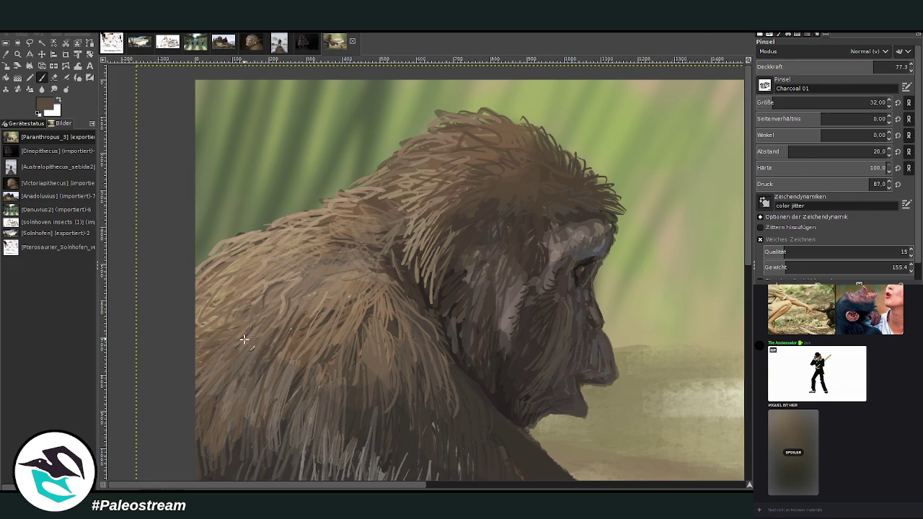
pyautogui.moveTo(279, 260)
pyautogui.mouseDown()
pyautogui.moveTo(289, 323)
pyautogui.moveTo(283, 393)
pyautogui.mouseUp()
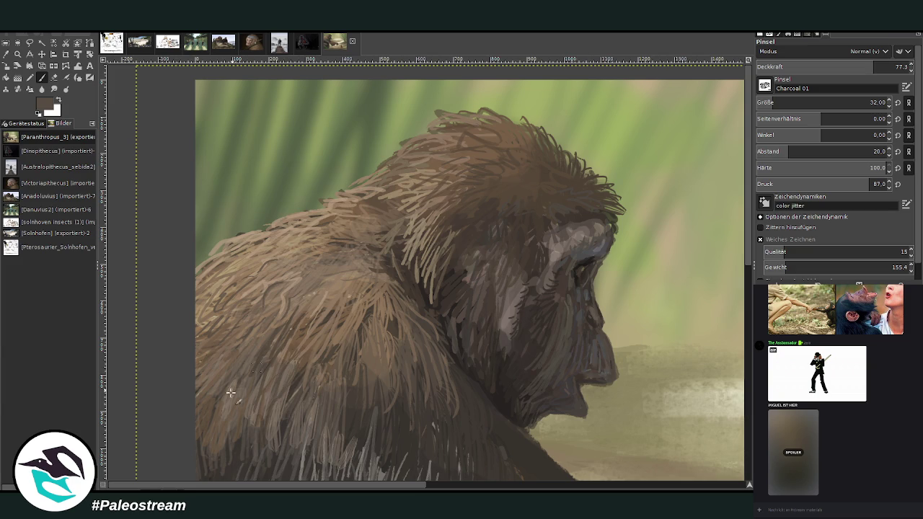
pyautogui.moveTo(220, 393)
pyautogui.mouseDown()
pyautogui.moveTo(204, 354)
pyautogui.moveTo(216, 283)
pyautogui.moveTo(203, 285)
pyautogui.mouseUp()
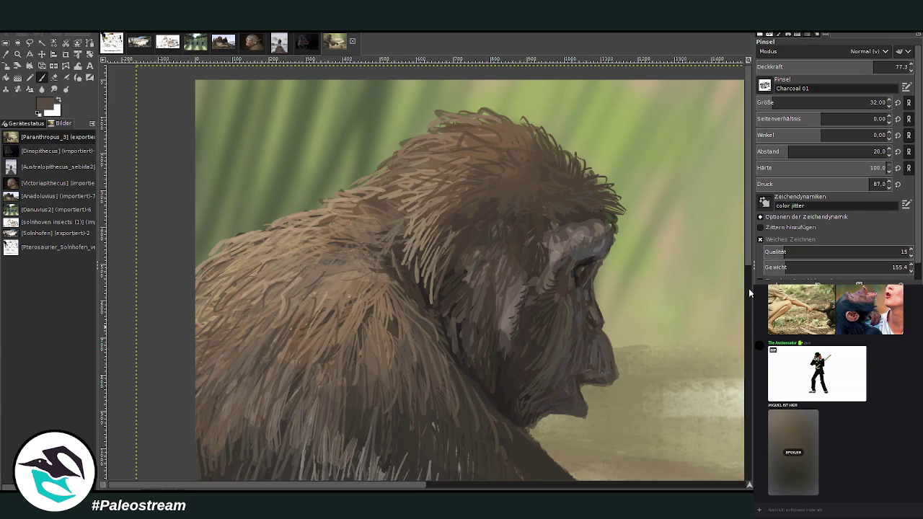
pyautogui.scroll(-5, 750, 303)
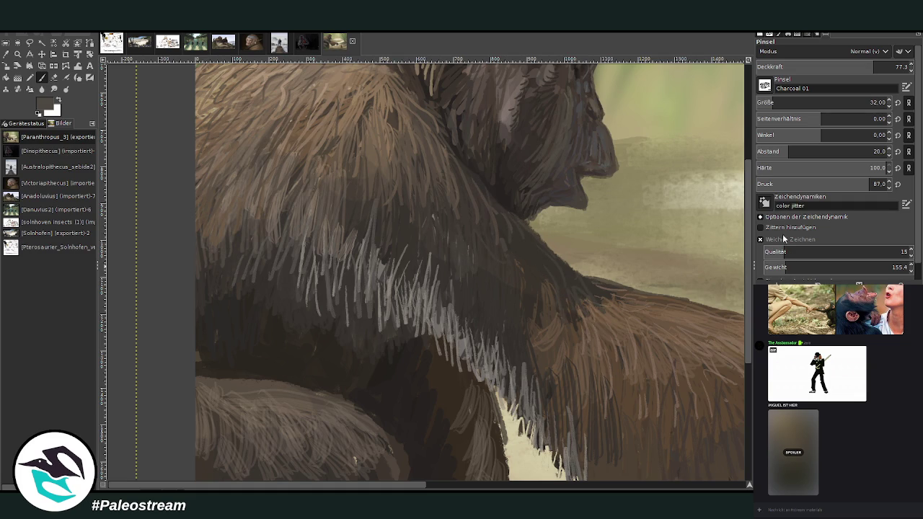
pyautogui.scroll(4, 425, 238)
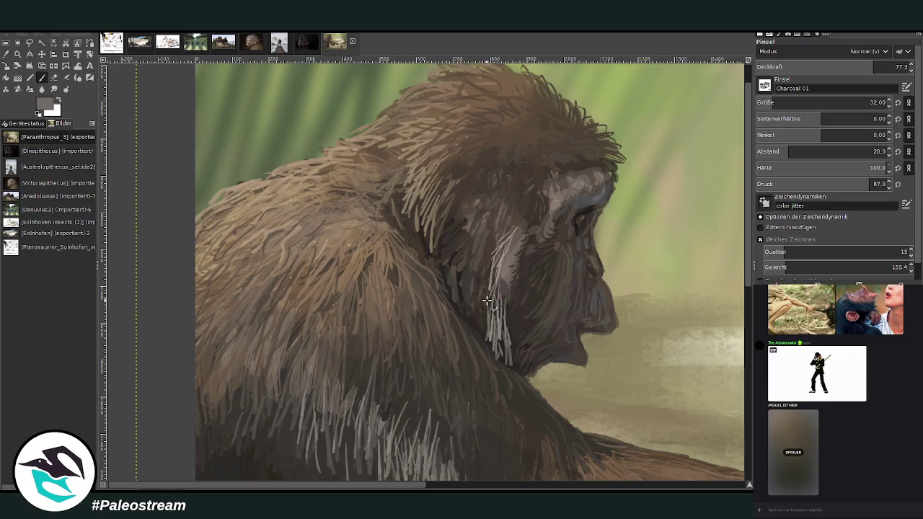
# Add dark hair strokes across the ape's cheek and neck.
pyautogui.moveTo(476, 299); pyautogui.dragTo(480, 323)
pyautogui.moveTo(479, 268)
pyautogui.mouseDown()
pyautogui.moveTo(470, 310)
pyautogui.moveTo(522, 379)
pyautogui.mouseUp()
pyautogui.moveTo(512, 309); pyautogui.dragTo(515, 339)
pyautogui.moveTo(497, 249); pyautogui.dragTo(495, 300)
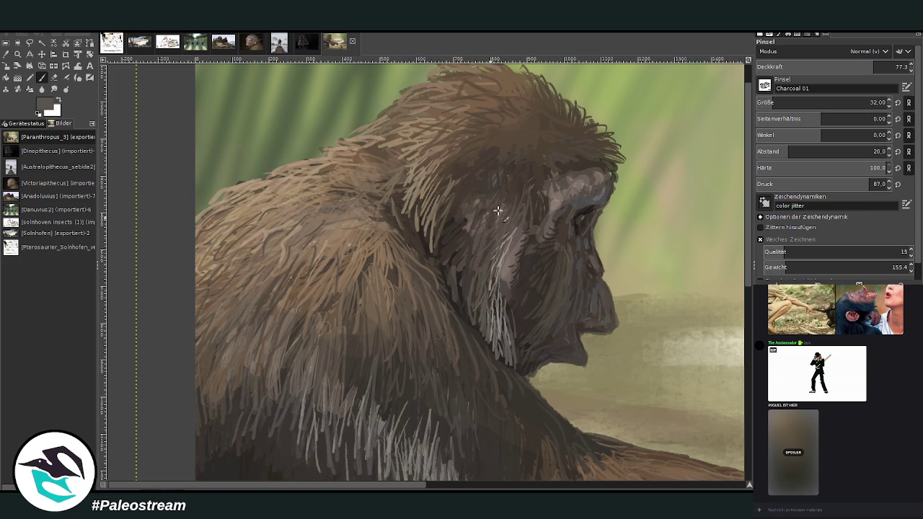
# Pick a light grey, paint pale hair strands over the cheek and jaw, then reset the colour to black.
pyautogui.keyDown('ctrl'); pyautogui.click(718, 222); pyautogui.keyUp('ctrl')
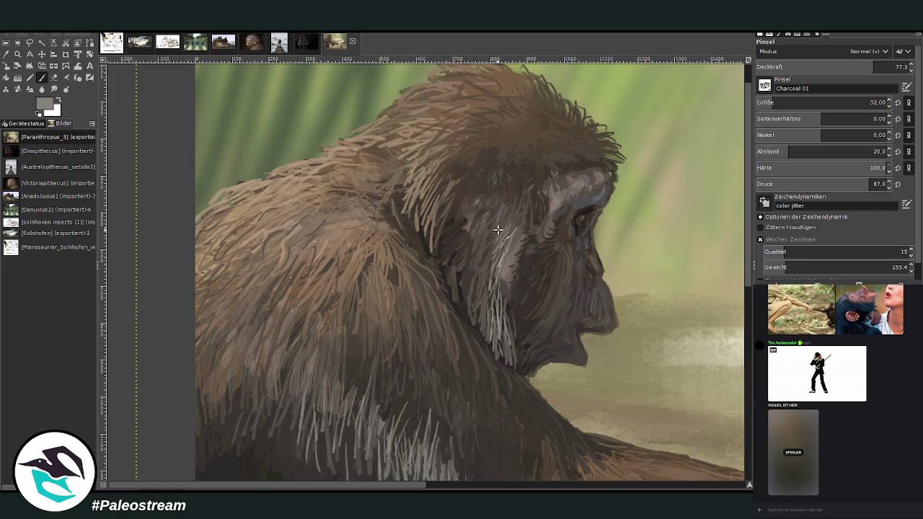
pyautogui.moveTo(498, 238); pyautogui.dragTo(489, 282)
pyautogui.moveTo(529, 206)
pyautogui.mouseDown()
pyautogui.moveTo(519, 232)
pyautogui.moveTo(509, 215)
pyautogui.moveTo(504, 225)
pyautogui.mouseUp()
pyautogui.moveTo(523, 186)
pyautogui.mouseDown()
pyautogui.moveTo(517, 220)
pyautogui.moveTo(483, 255)
pyautogui.moveTo(485, 289)
pyautogui.moveTo(476, 297)
pyautogui.moveTo(487, 343)
pyautogui.mouseUp()
pyautogui.moveTo(489, 275); pyautogui.dragTo(496, 323)
pyautogui.moveTo(481, 244); pyautogui.dragTo(491, 314)
pyautogui.moveTo(488, 219)
pyautogui.mouseDown()
pyautogui.moveTo(470, 271)
pyautogui.moveTo(473, 221)
pyautogui.moveTo(488, 193)
pyautogui.moveTo(498, 225)
pyautogui.mouseUp()
pyautogui.moveTo(508, 181)
pyautogui.mouseDown()
pyautogui.moveTo(493, 216)
pyautogui.moveTo(513, 211)
pyautogui.moveTo(470, 291)
pyautogui.mouseUp()
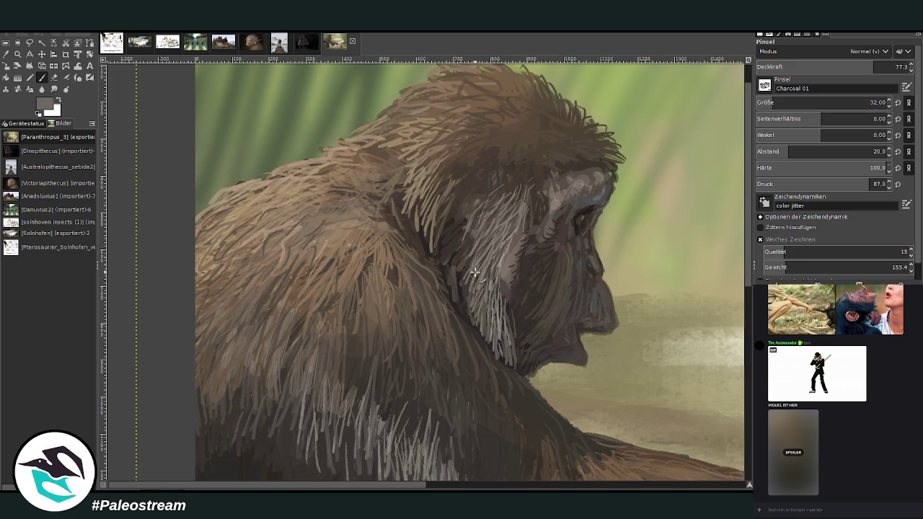
pyautogui.press('d')
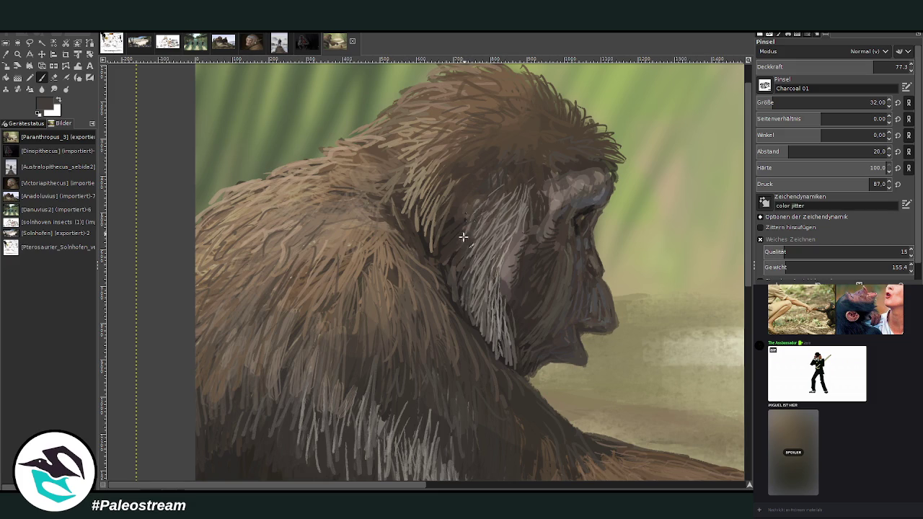
pyautogui.scroll(-2, 405, 263)
pyautogui.scroll(-2, 405, 264)
pyautogui.scroll(-1, 406, 263)
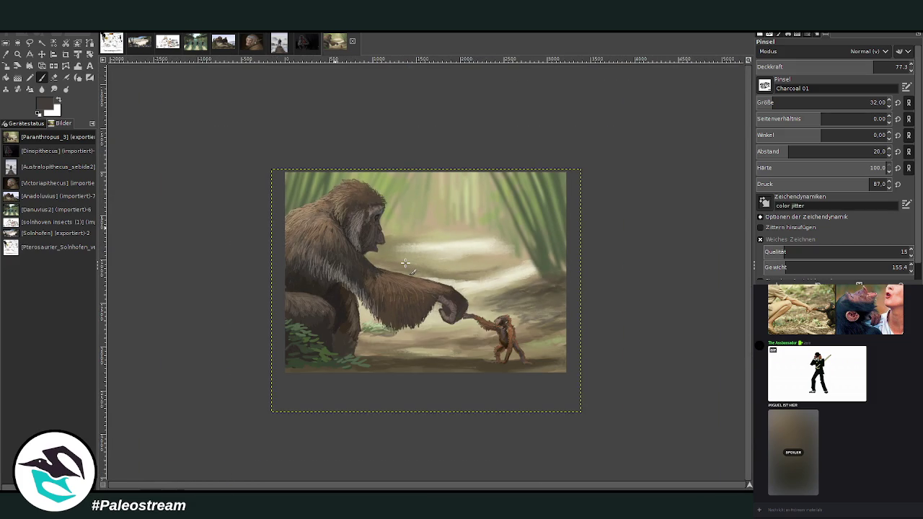
# Zoom in on the small ape and sample a dark brown from the painting.
pyautogui.click(17, 54)
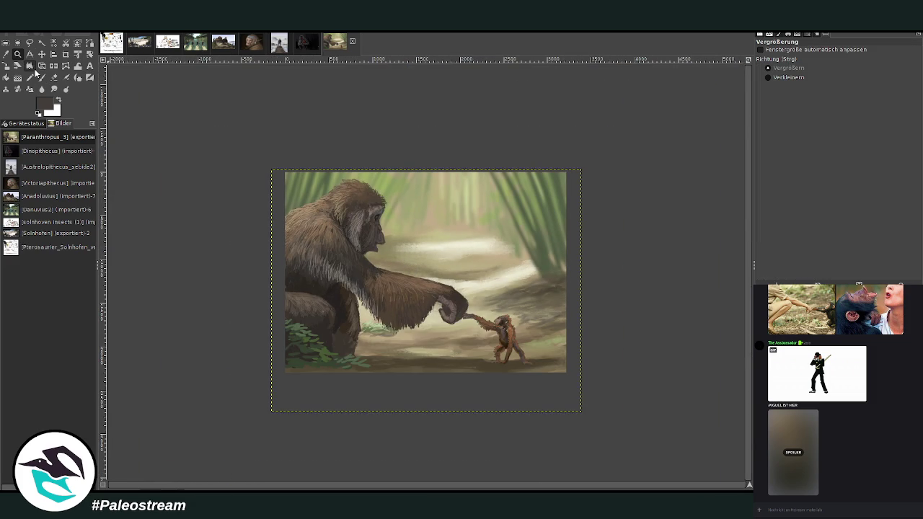
pyautogui.moveTo(414, 268); pyautogui.dragTo(531, 396)
pyautogui.click(566, 422)
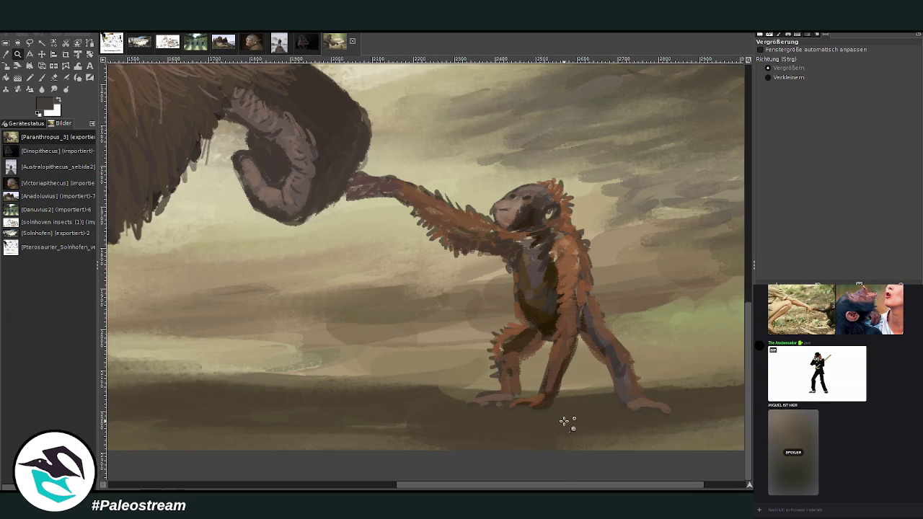
pyautogui.press('o')
pyautogui.click(552, 324)
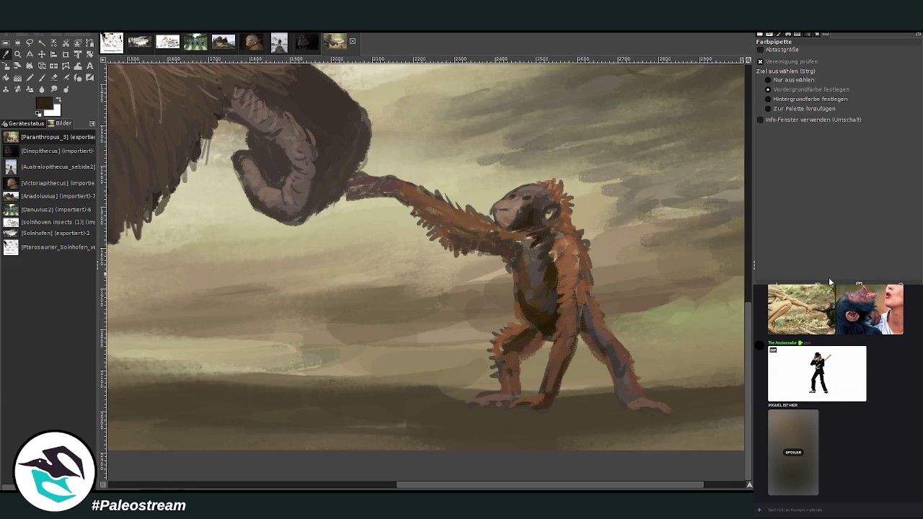
# Darken the inside and the lower and right edges of the big ape's hand with the charcoal brush.
pyautogui.click(41, 78)
pyautogui.moveTo(289, 169)
pyautogui.mouseDown()
pyautogui.moveTo(270, 162)
pyautogui.moveTo(271, 188)
pyautogui.moveTo(277, 180)
pyautogui.moveTo(259, 167)
pyautogui.moveTo(280, 154)
pyautogui.mouseUp()
pyautogui.moveTo(323, 184); pyautogui.dragTo(315, 217)
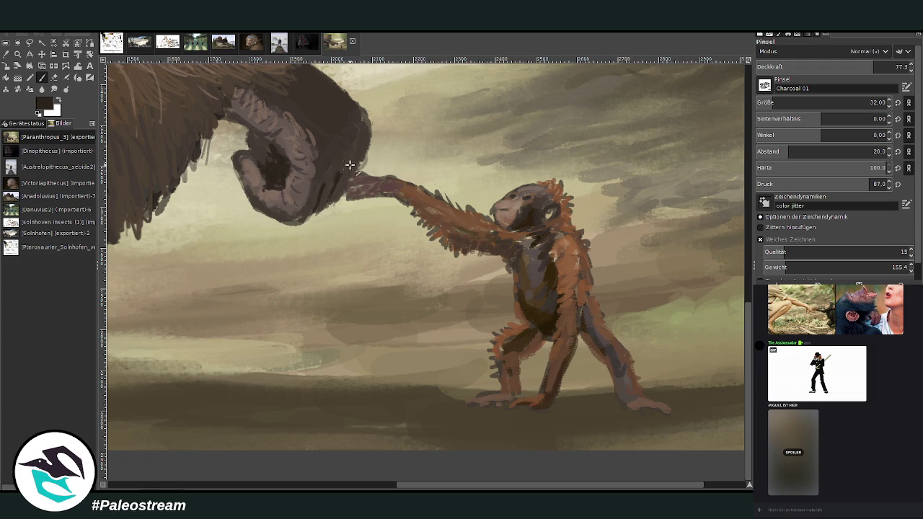
pyautogui.moveTo(348, 166); pyautogui.dragTo(353, 101)
pyautogui.moveTo(361, 160); pyautogui.dragTo(330, 199)
pyautogui.hscroll(-5, 522, 471)
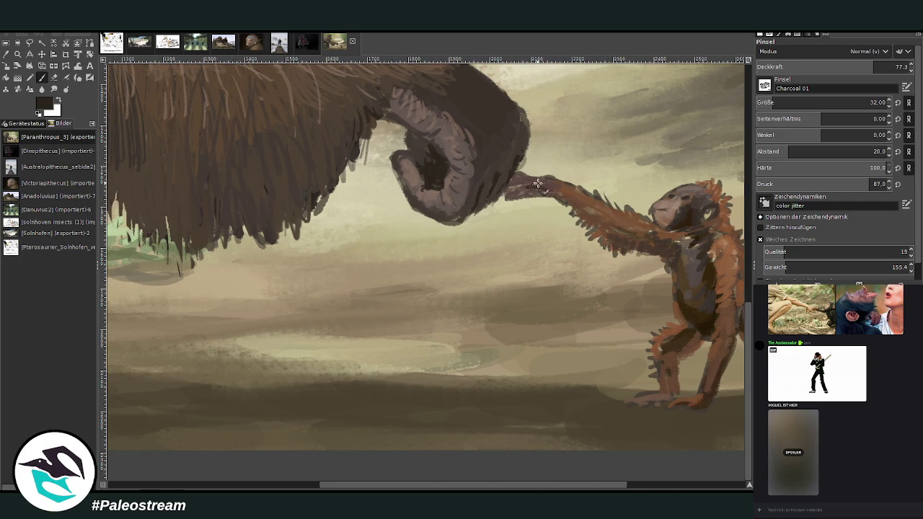
# Lower brush opacity to 57.1 and retouch the fingertips with dark strokes.
pyautogui.press('less')
pyautogui.press('less')
pyautogui.moveTo(527, 183)
pyautogui.mouseDown()
pyautogui.moveTo(507, 187)
pyautogui.moveTo(557, 181)
pyautogui.mouseUp()
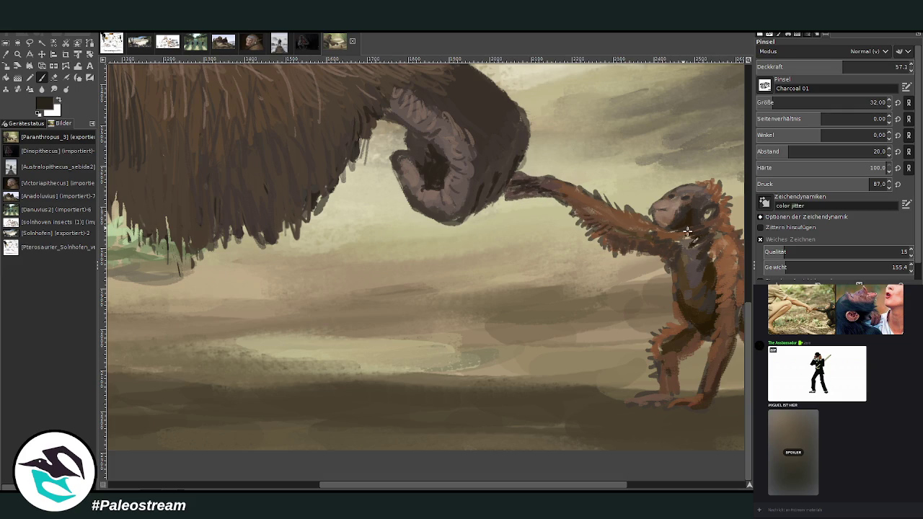
pyautogui.moveTo(751, 337); pyautogui.dragTo(751, 311)
pyautogui.scroll(2, 751, 312)
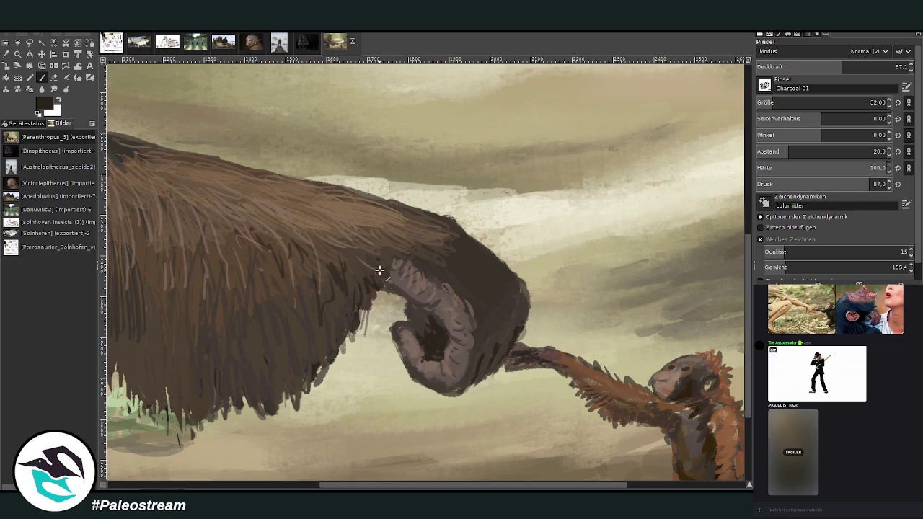
pyautogui.hscroll(-5, 378, 271)
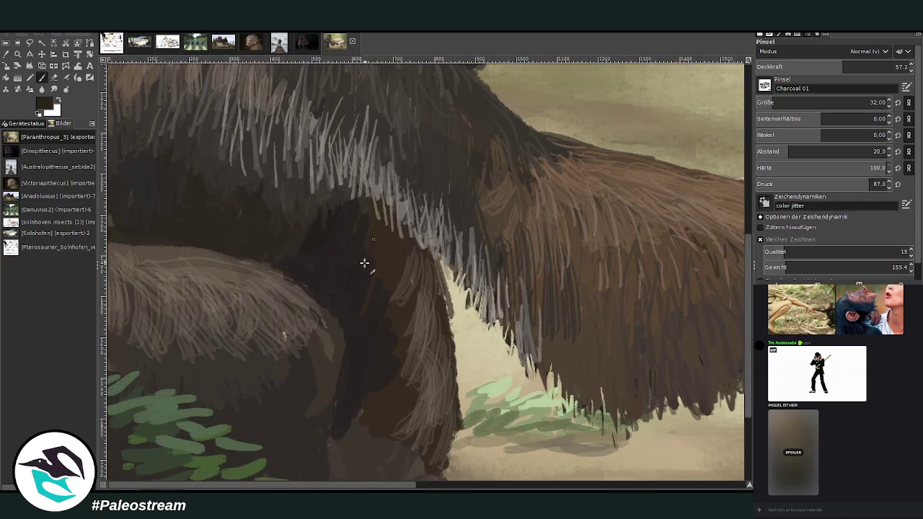
# Scroll up the canvas and zoom out until the entire ape painting is in view.
pyautogui.scroll(5, 748, 222)
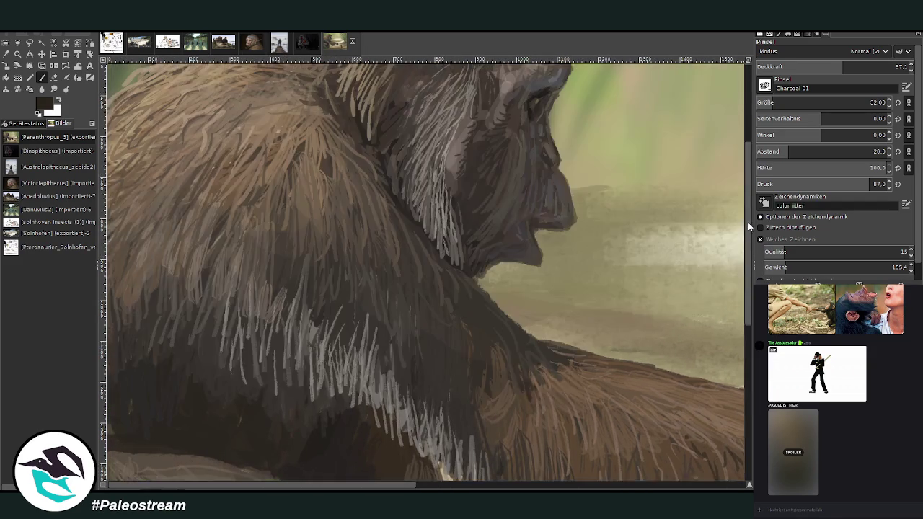
pyautogui.scroll(2, 743, 181)
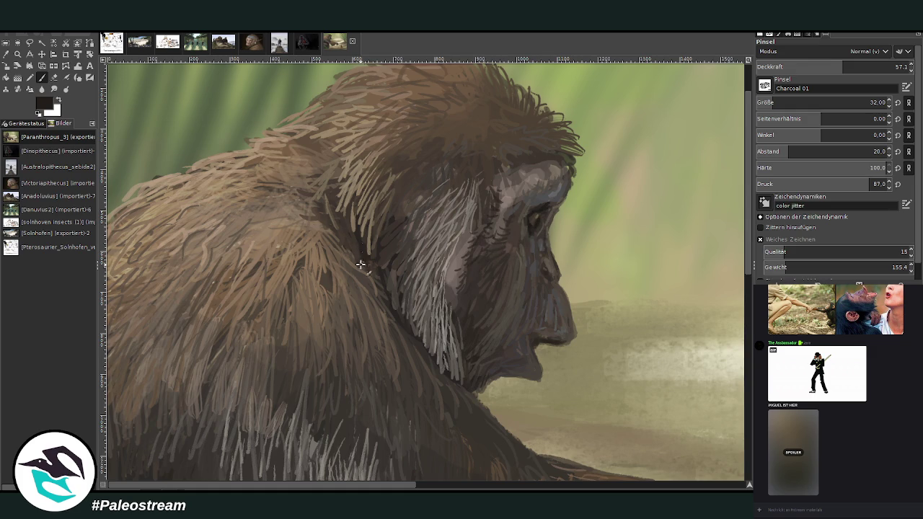
pyautogui.press('-')
pyautogui.press('-')
pyautogui.press('-')
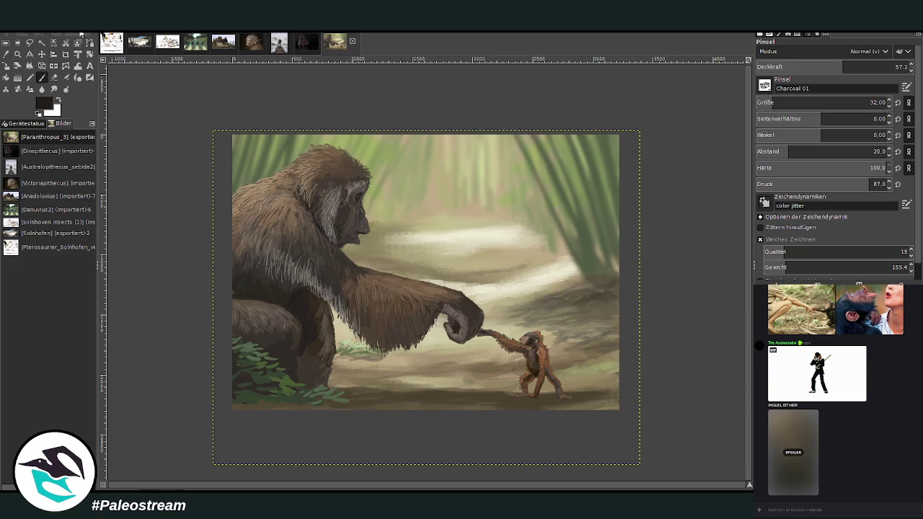
# Zoom on the big ape's torso and shade between its legs with the pencil at 44.6 opacity.
pyautogui.click(17, 55)
pyautogui.moveTo(273, 216); pyautogui.dragTo(415, 415)
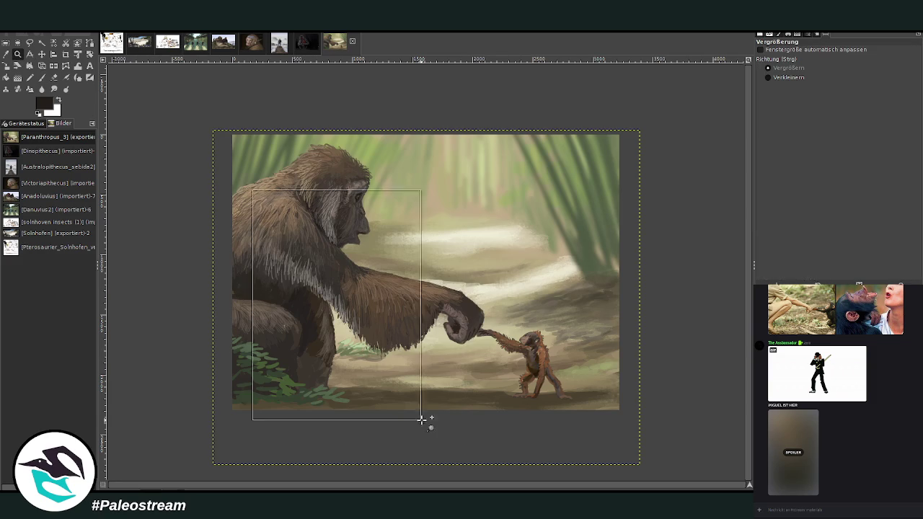
pyautogui.click(6, 54)
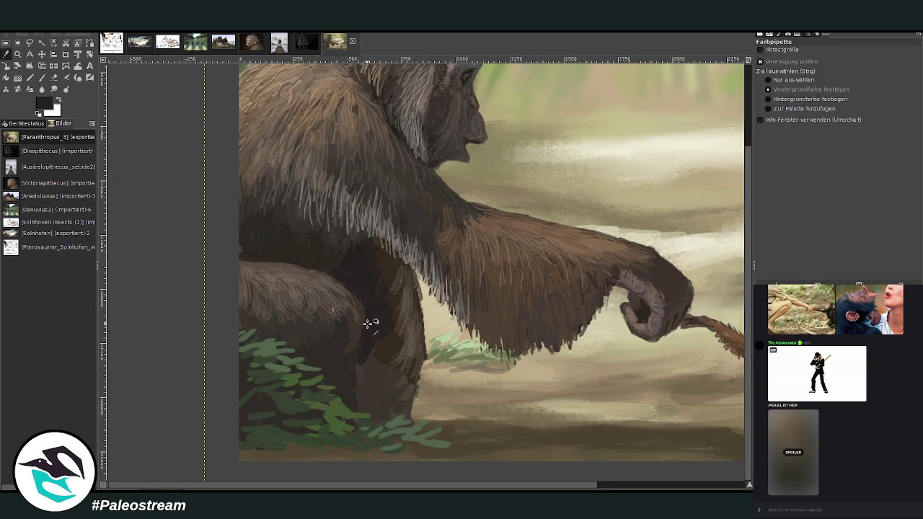
pyautogui.click(38, 77)
pyautogui.moveTo(373, 389)
pyautogui.mouseDown()
pyautogui.moveTo(372, 361)
pyautogui.moveTo(382, 389)
pyautogui.mouseUp()
pyautogui.moveTo(893, 67); pyautogui.dragTo(827, 66)
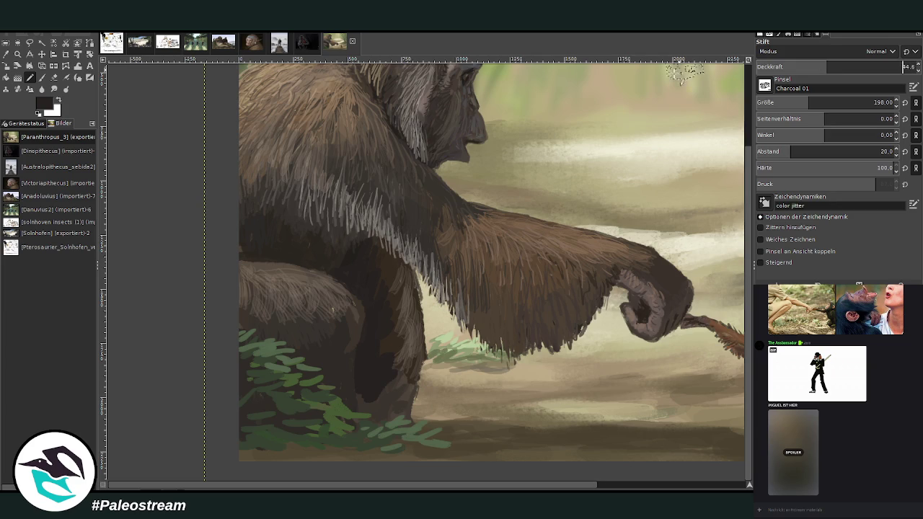
pyautogui.moveTo(378, 368)
pyautogui.mouseDown()
pyautogui.moveTo(366, 411)
pyautogui.moveTo(402, 396)
pyautogui.moveTo(400, 329)
pyautogui.moveTo(360, 381)
pyautogui.moveTo(336, 365)
pyautogui.moveTo(359, 309)
pyautogui.moveTo(313, 292)
pyautogui.mouseUp()
pyautogui.scroll(-4, 313, 291)
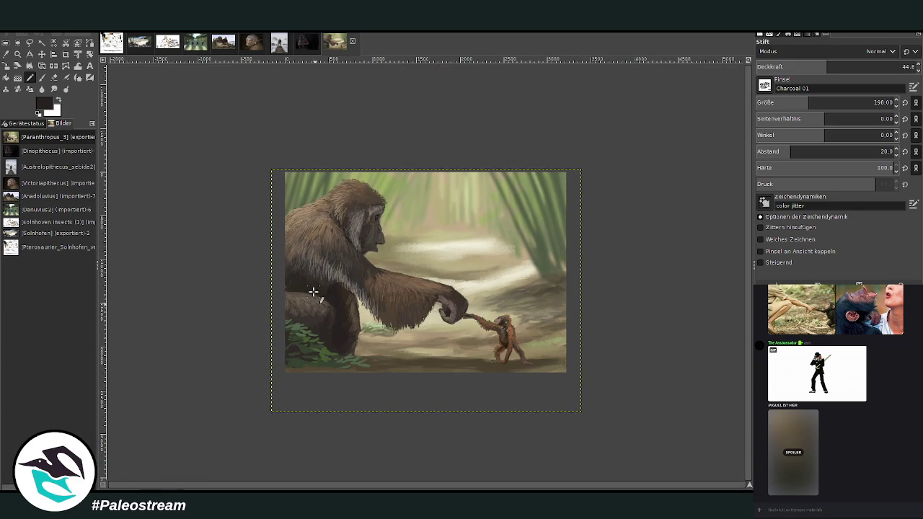
# Sample the small ape's brown fur and paint it over its chest and shoulder.
pyautogui.click(18, 54)
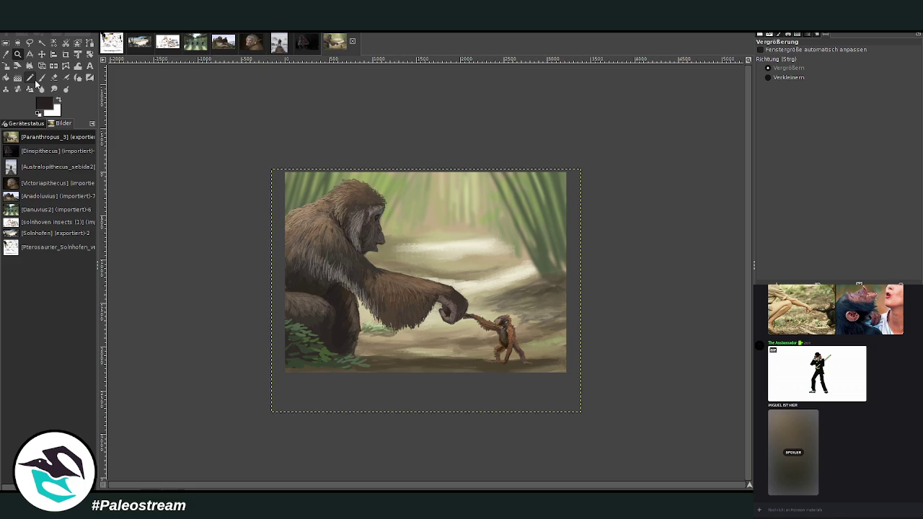
pyautogui.moveTo(478, 269); pyautogui.dragTo(541, 382)
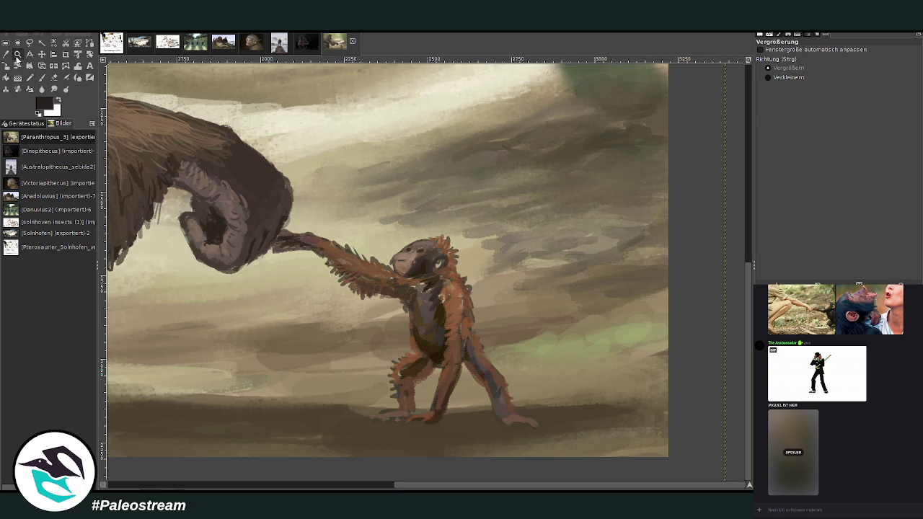
pyautogui.click(6, 54)
pyautogui.click(380, 283)
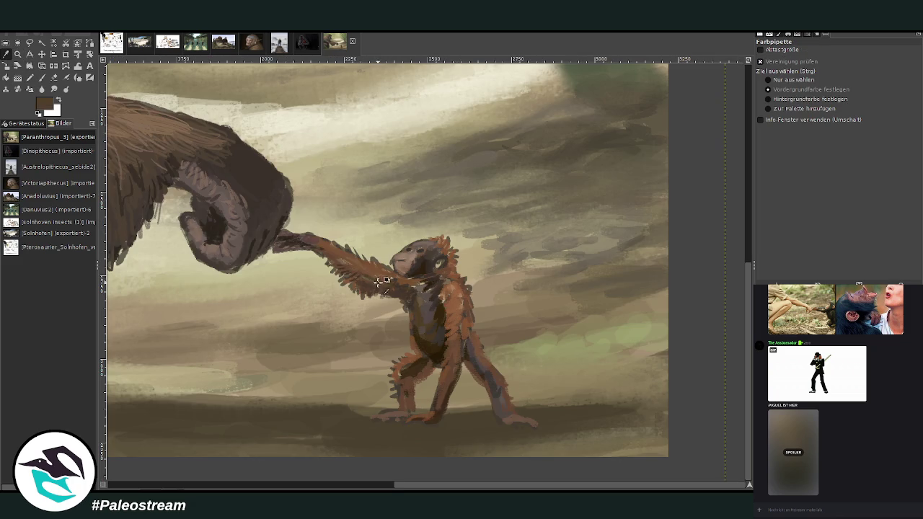
pyautogui.click(41, 78)
pyautogui.moveTo(442, 270)
pyautogui.mouseDown()
pyautogui.moveTo(452, 283)
pyautogui.moveTo(427, 285)
pyautogui.moveTo(461, 309)
pyautogui.moveTo(419, 290)
pyautogui.moveTo(397, 295)
pyautogui.moveTo(433, 314)
pyautogui.moveTo(445, 297)
pyautogui.mouseUp()
pyautogui.moveTo(437, 265); pyautogui.dragTo(421, 309)
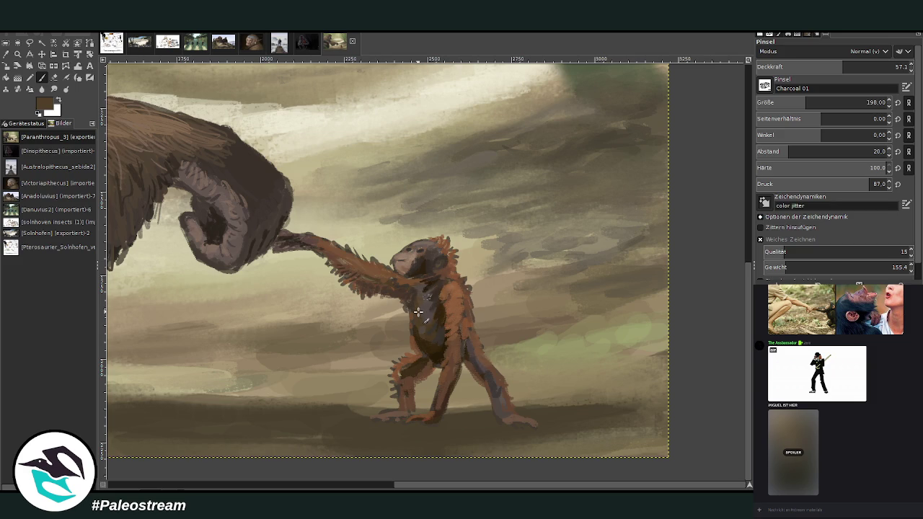
pyautogui.scroll(-1, 419, 311)
pyautogui.scroll(-1, 418, 312)
pyautogui.scroll(-1, 418, 312)
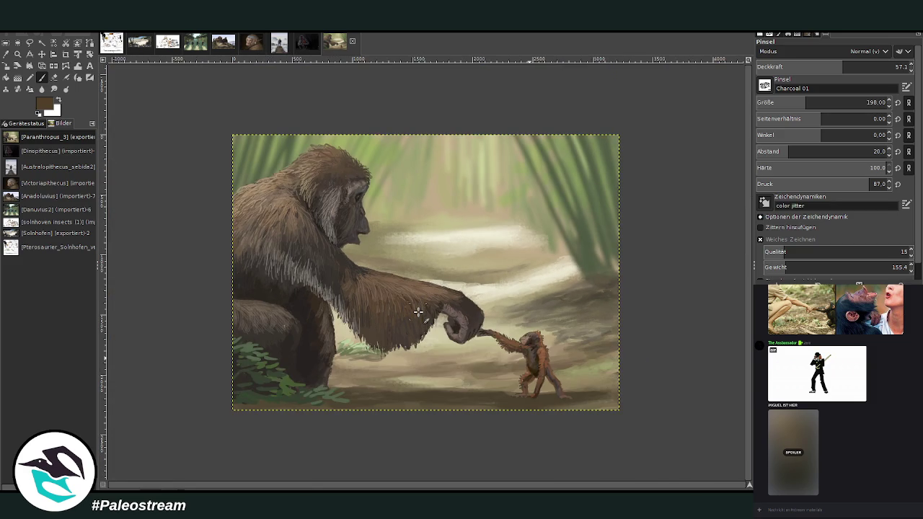
pyautogui.press('z')
pyautogui.moveTo(231, 121)
pyautogui.mouseDown()
pyautogui.moveTo(557, 371)
pyautogui.moveTo(551, 398)
pyautogui.mouseUp()
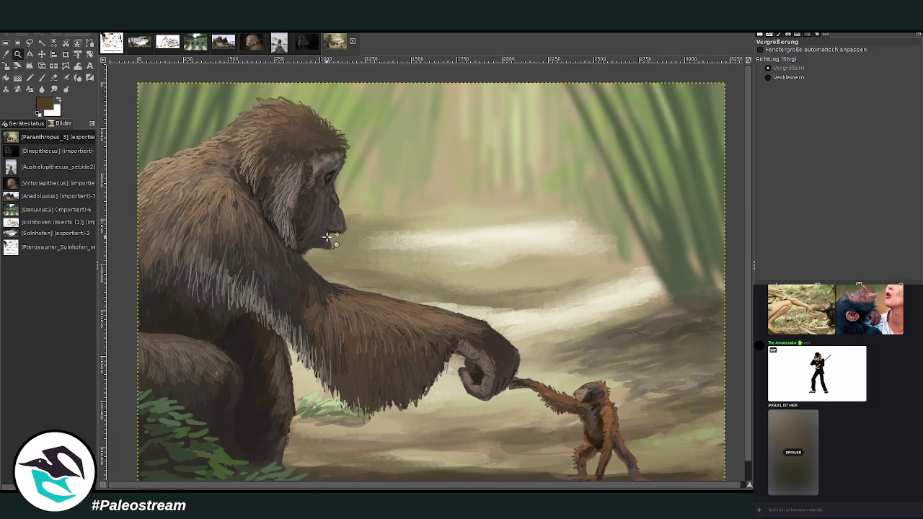
pyautogui.click(54, 89)
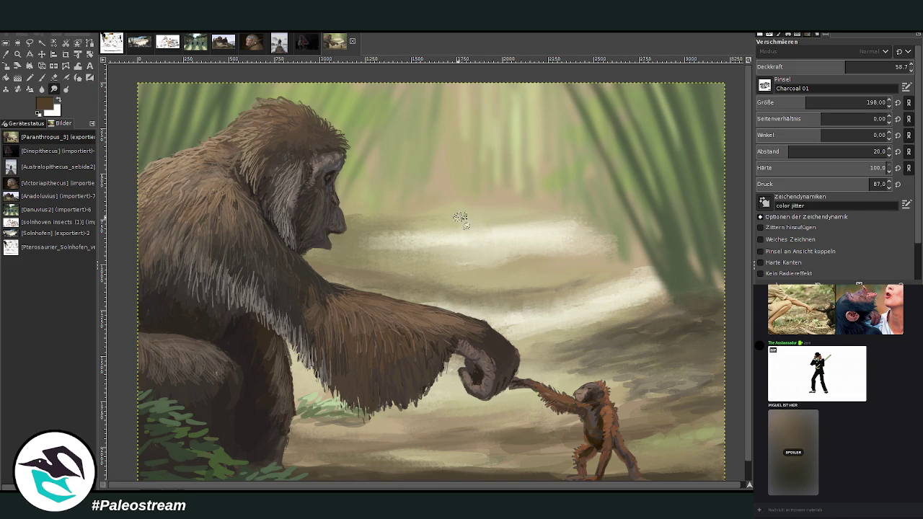
pyautogui.scroll(-1, 331, 253)
pyautogui.scroll(-2, 331, 253)
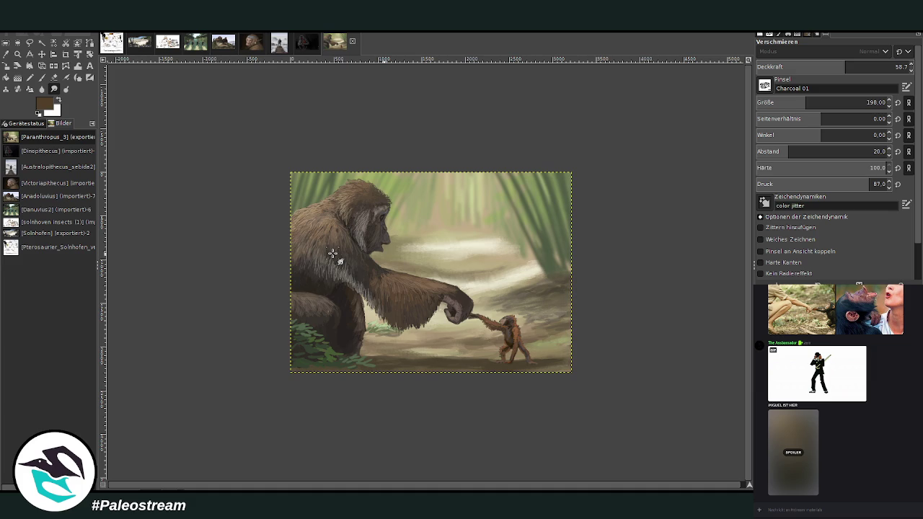
pyautogui.press('z')
pyautogui.click(305, 288)
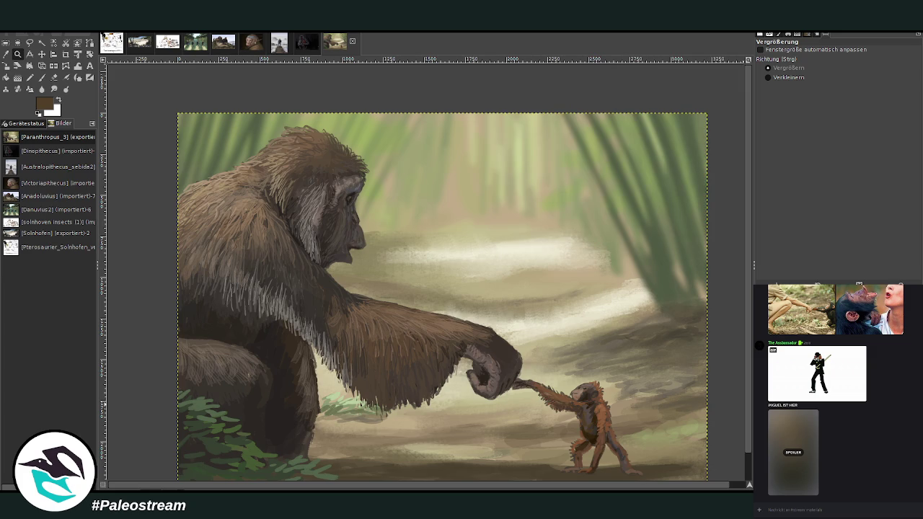
pyautogui.press('m')
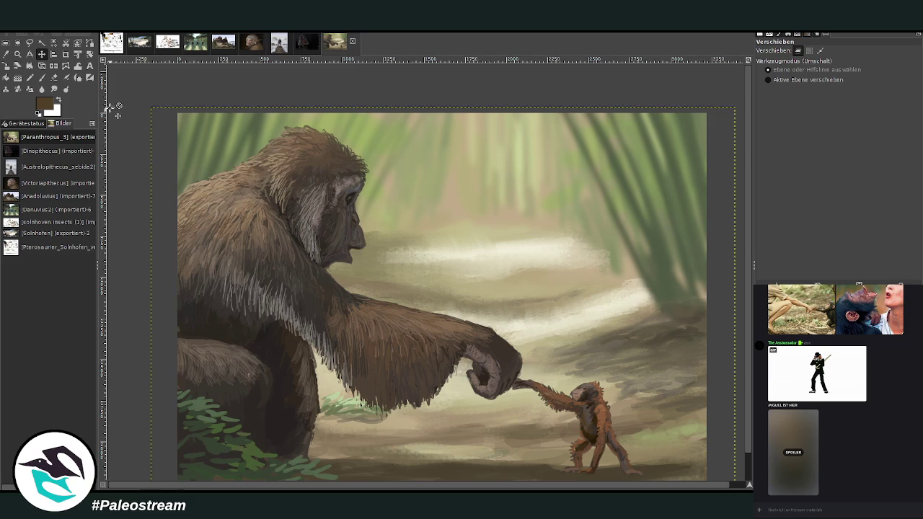
pyautogui.hotkey('ctrl', 'shift', 'f')
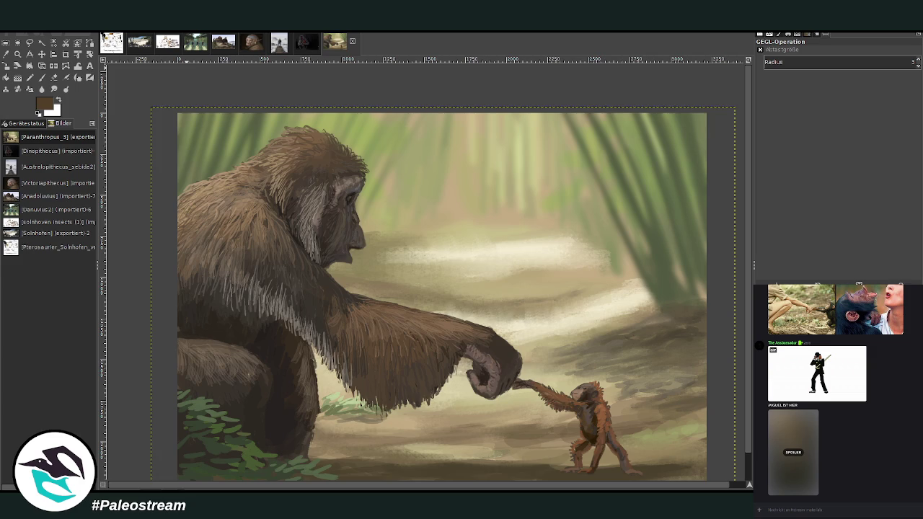
pyautogui.hotkey('ctrl', 'm')
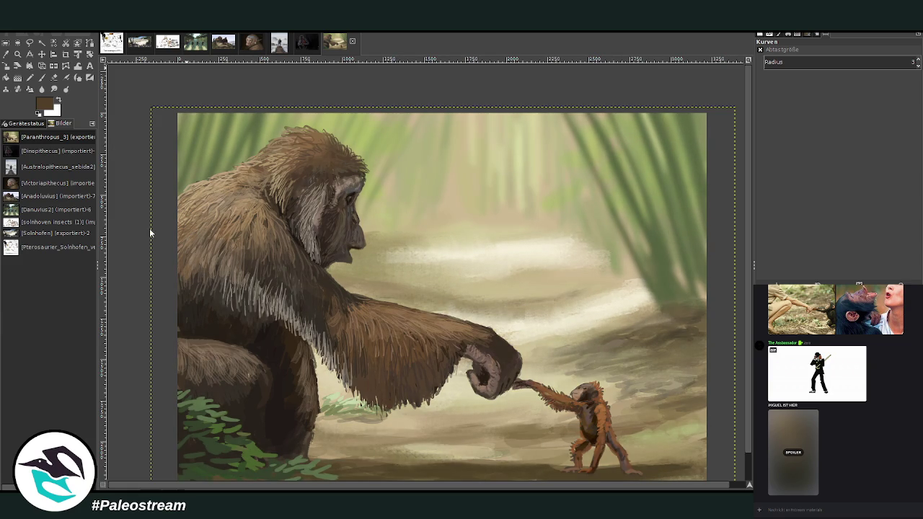
pyautogui.press('z')
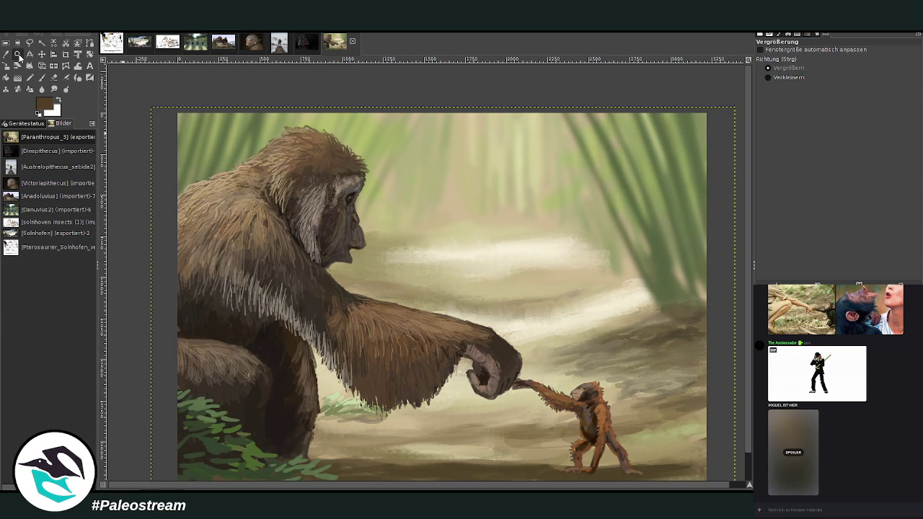
pyautogui.click(445, 189)
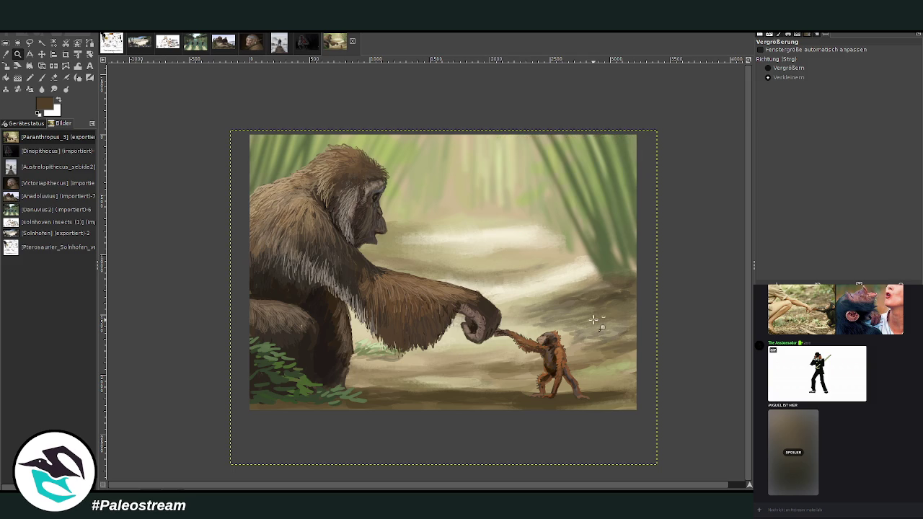
pyautogui.click(768, 68)
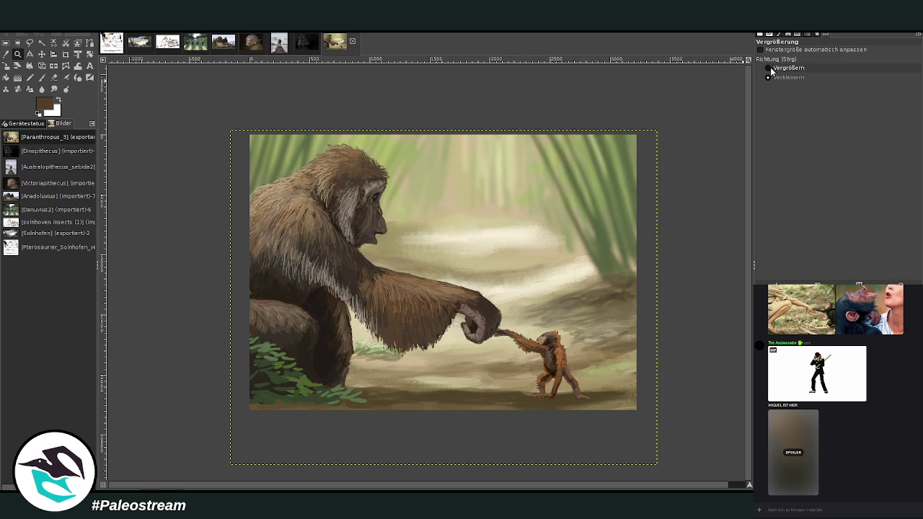
# Sample a light green-beige and paint pale-green strokes on the ground right of the small ape.
pyautogui.moveTo(416, 259); pyautogui.dragTo(675, 410)
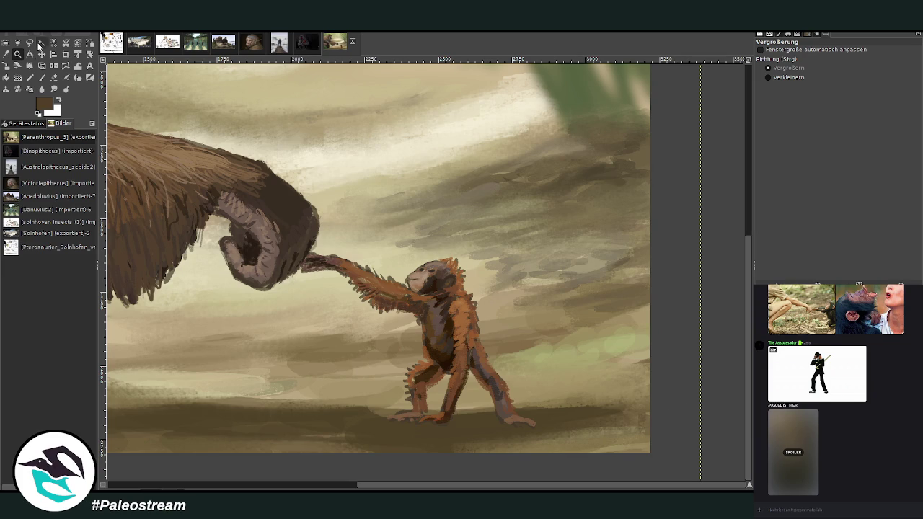
pyautogui.press('o')
pyautogui.click(610, 342)
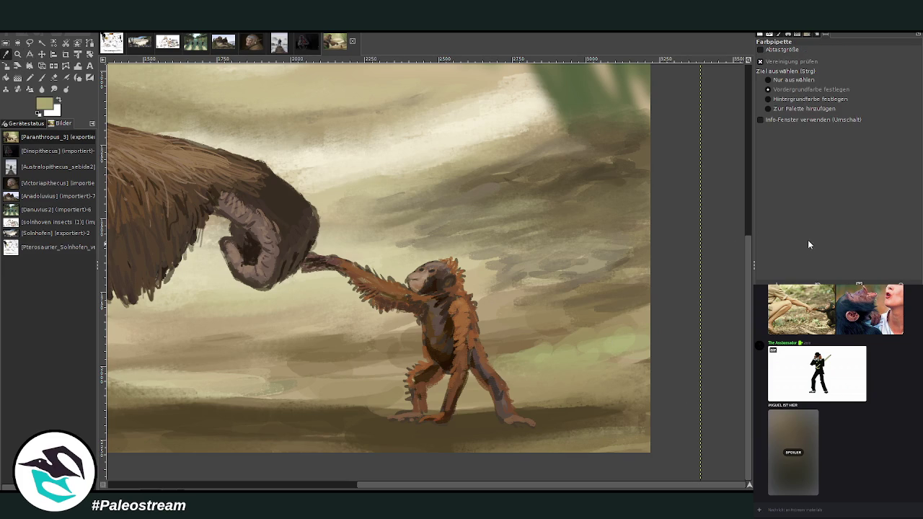
pyautogui.press('p')
pyautogui.moveTo(843, 69); pyautogui.dragTo(860, 69)
pyautogui.moveTo(805, 103); pyautogui.dragTo(794, 102)
pyautogui.moveTo(601, 342); pyautogui.dragTo(548, 345)
pyautogui.moveTo(603, 333)
pyautogui.mouseDown()
pyautogui.moveTo(581, 329)
pyautogui.moveTo(619, 315)
pyautogui.mouseUp()
pyautogui.moveTo(627, 321)
pyautogui.mouseDown()
pyautogui.moveTo(584, 320)
pyautogui.moveTo(649, 307)
pyautogui.mouseUp()
pyautogui.moveTo(561, 335)
pyautogui.mouseDown()
pyautogui.moveTo(515, 356)
pyautogui.moveTo(506, 352)
pyautogui.mouseUp()
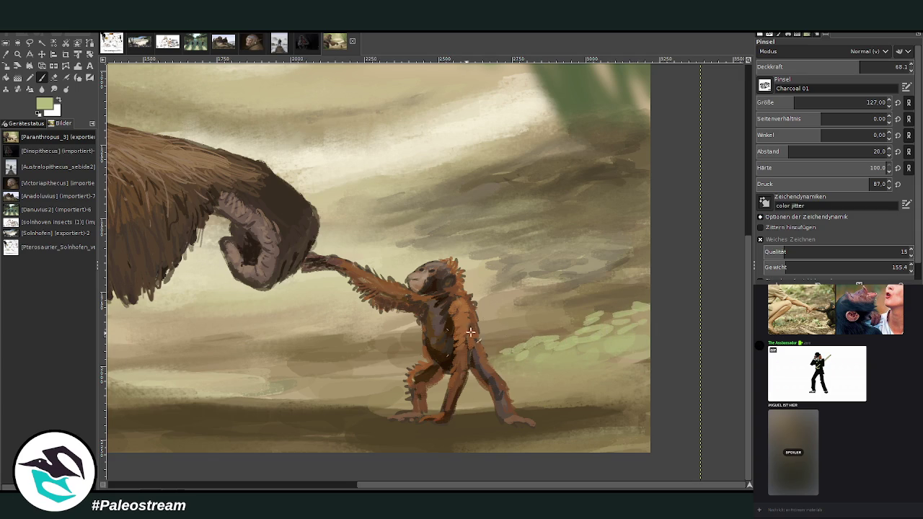
pyautogui.moveTo(638, 303); pyautogui.dragTo(621, 295)
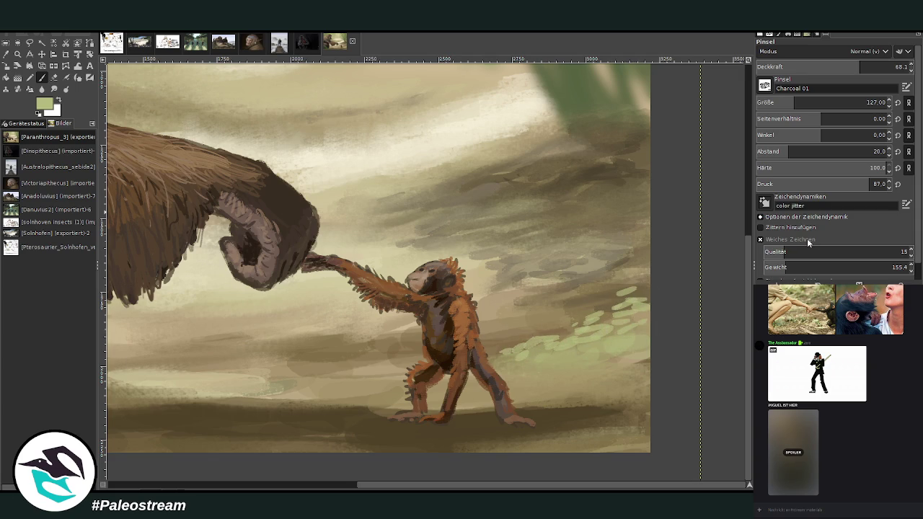
# Set the brush to size 82 and opacity 77.9, and dab dark olive and beige over the ground.
pyautogui.moveTo(574, 351); pyautogui.dragTo(636, 313)
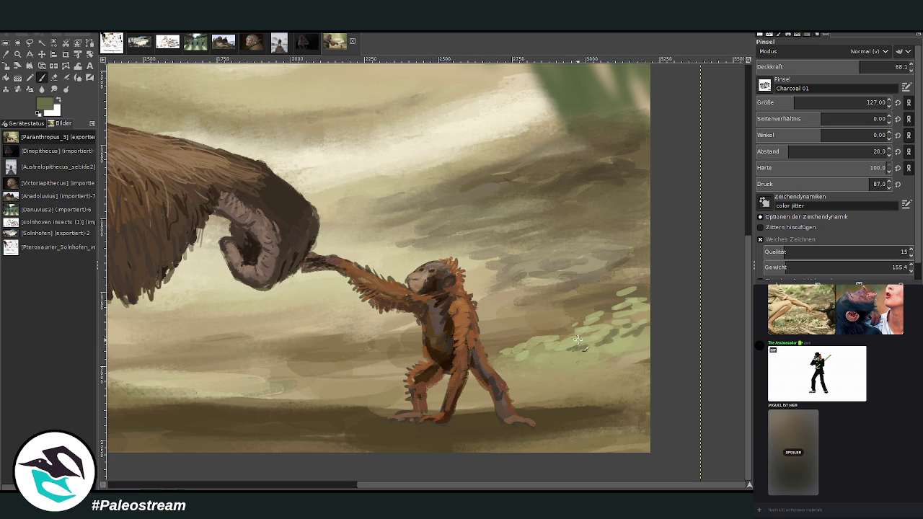
pyautogui.press('[')
pyautogui.press('[')
pyautogui.press('[')
pyautogui.press('>')
pyautogui.press('>')
pyautogui.press('>')
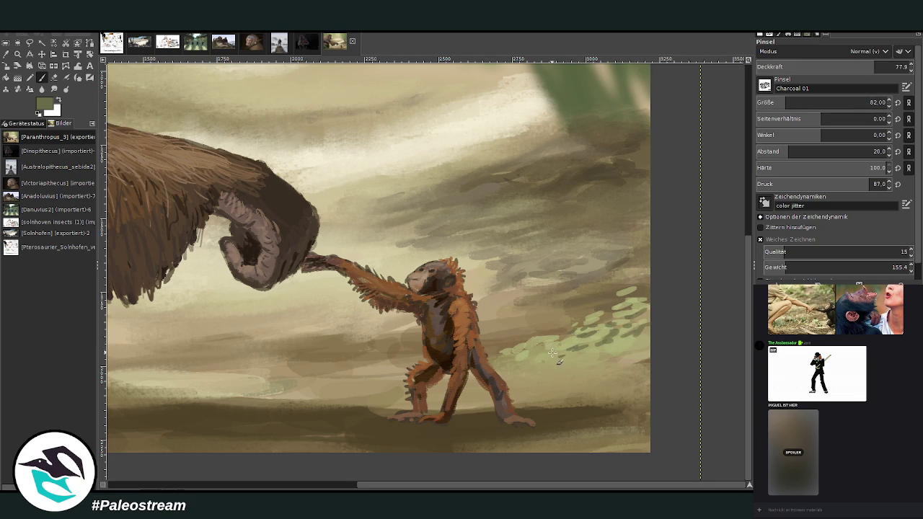
pyautogui.moveTo(599, 315); pyautogui.dragTo(525, 353)
pyautogui.moveTo(592, 356); pyautogui.dragTo(649, 348)
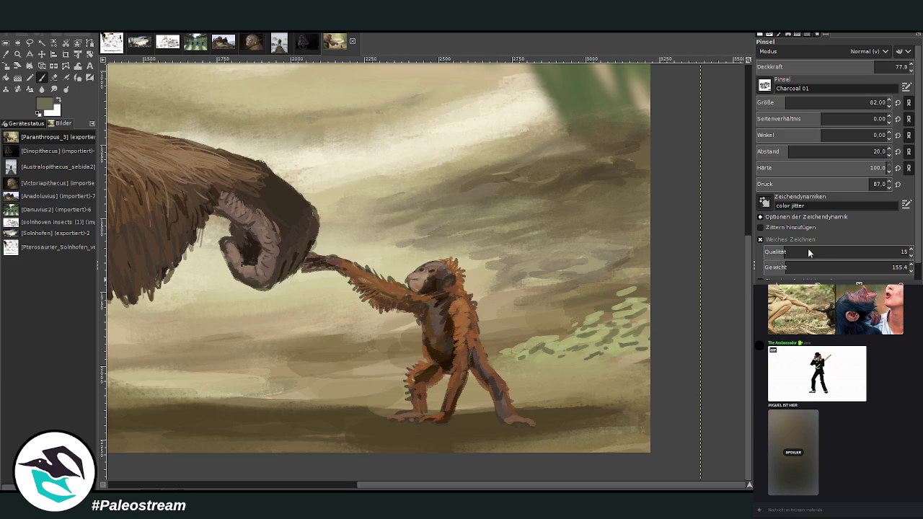
pyautogui.moveTo(620, 365)
pyautogui.mouseDown()
pyautogui.moveTo(642, 353)
pyautogui.moveTo(553, 364)
pyautogui.mouseUp()
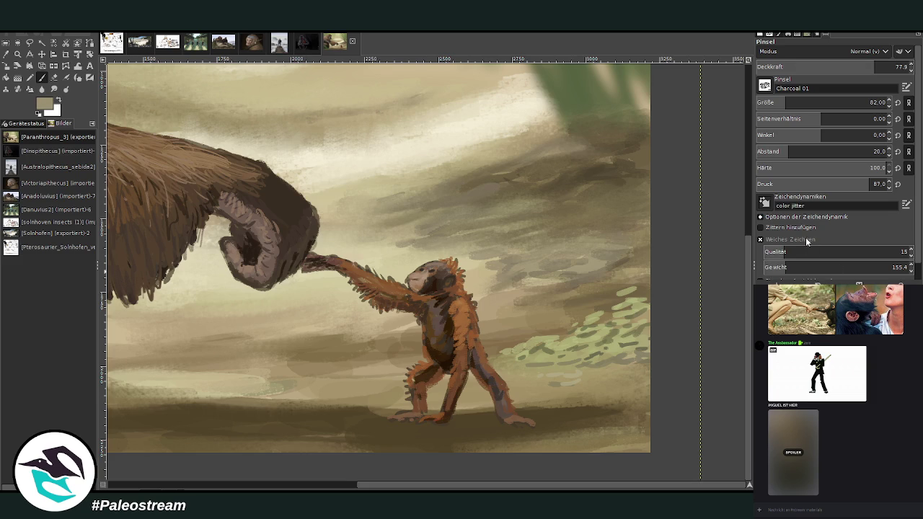
pyautogui.moveTo(601, 437); pyautogui.dragTo(500, 456)
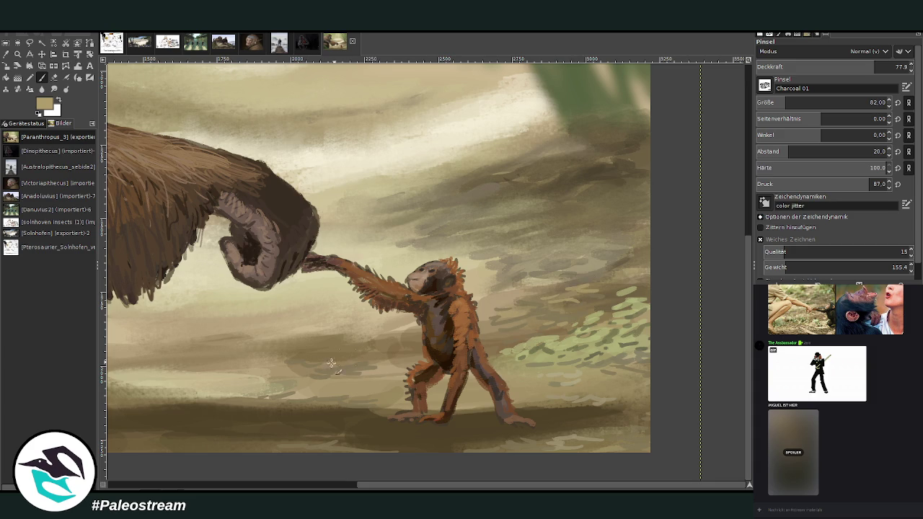
pyautogui.hscroll(-5, 422, 428)
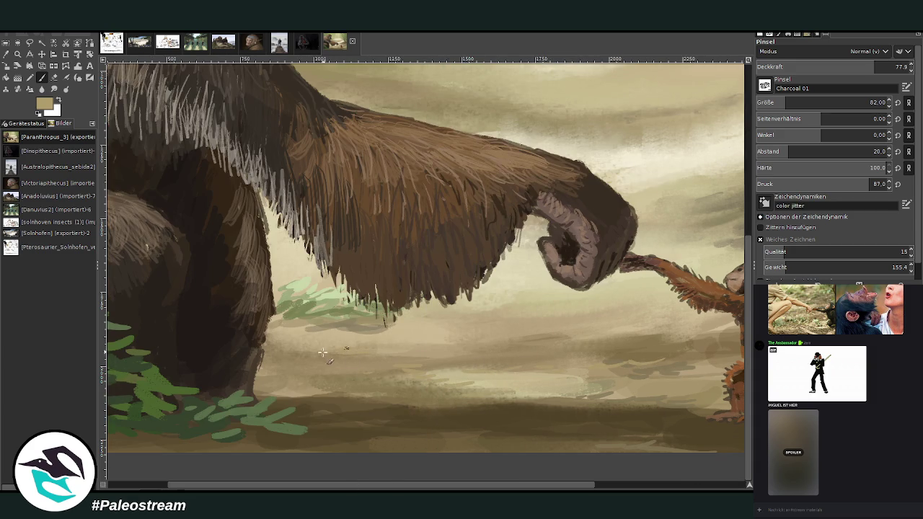
# Zoom in close on the big ape's hand and sample the dark brown of its fur.
pyautogui.moveTo(388, 333); pyautogui.dragTo(406, 335)
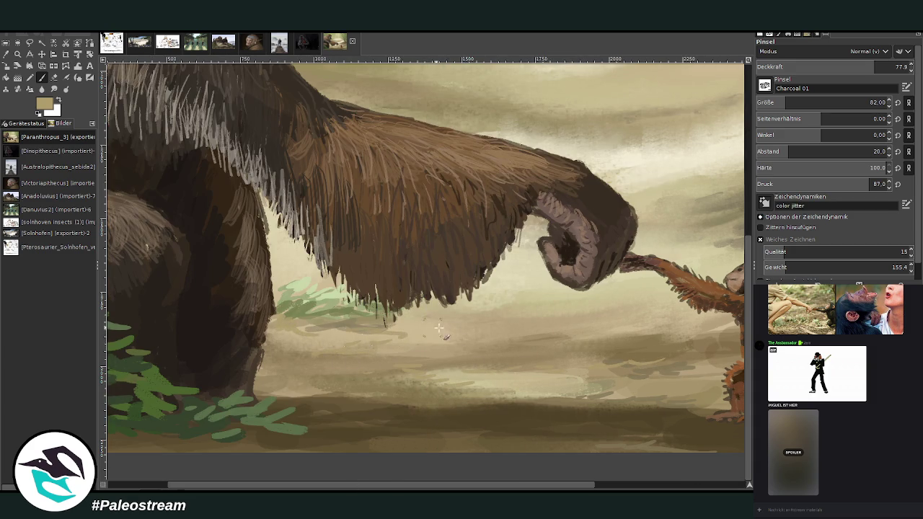
pyautogui.keyDown('ctrl'); pyautogui.scroll(-2, 359, 356); pyautogui.keyUp('ctrl')
pyautogui.keyDown('ctrl'); pyautogui.scroll(-2, 359, 357); pyautogui.keyUp('ctrl')
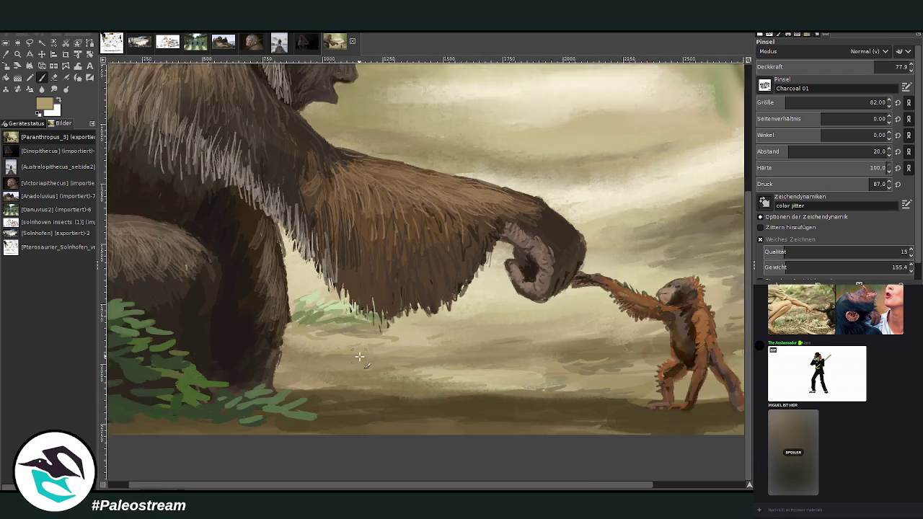
pyautogui.keyDown('ctrl'); pyautogui.scroll(-3, 359, 357); pyautogui.keyUp('ctrl')
pyautogui.press('z')
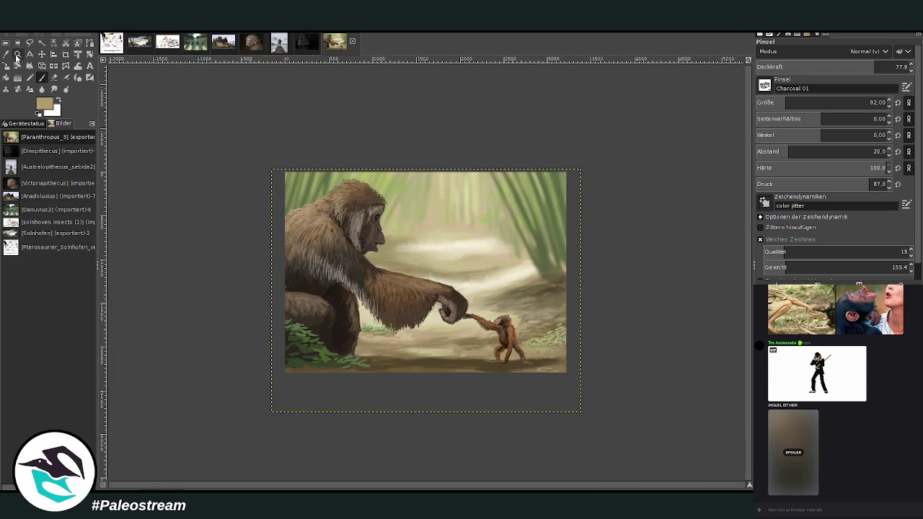
pyautogui.moveTo(277, 160); pyautogui.dragTo(591, 400)
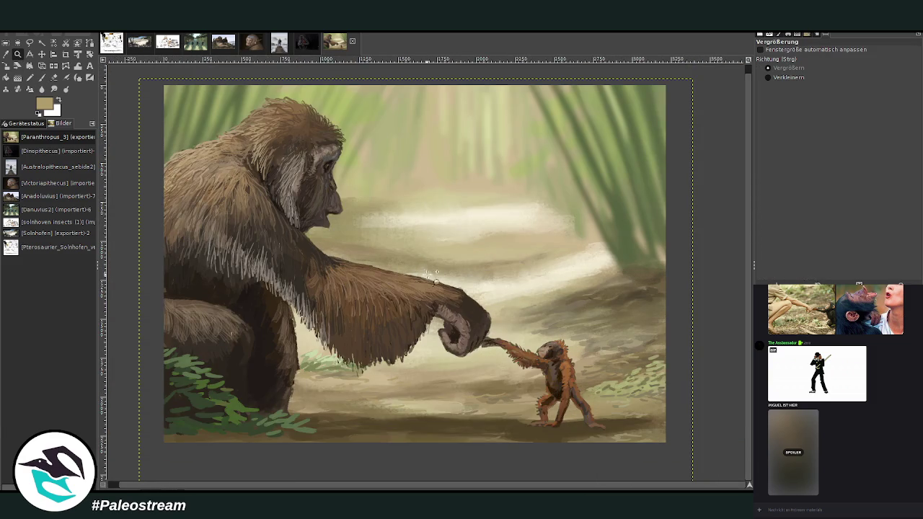
pyautogui.moveTo(420, 282); pyautogui.dragTo(518, 360)
pyautogui.press('o')
pyautogui.click(359, 255)
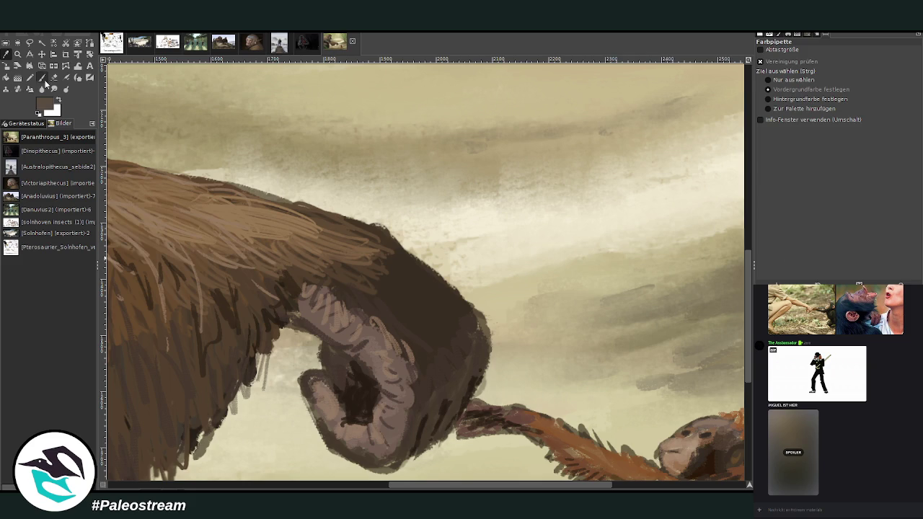
pyautogui.press('p')
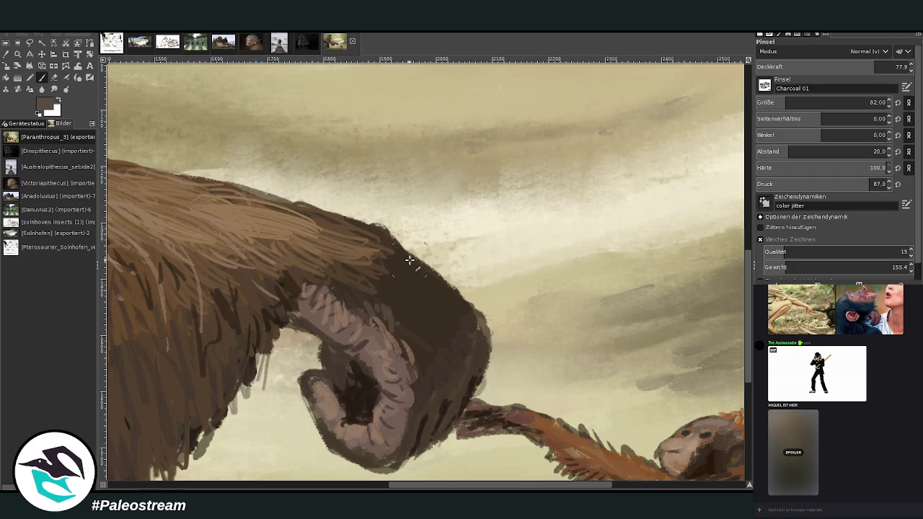
# At 48.3 opacity, paint dark brown strokes along the arm fur's edge, then frame the whole painting.
pyautogui.click(830, 66)
pyautogui.moveTo(383, 289); pyautogui.dragTo(427, 357)
pyautogui.moveTo(432, 310)
pyautogui.mouseDown()
pyautogui.moveTo(447, 350)
pyautogui.moveTo(446, 306)
pyautogui.moveTo(361, 288)
pyautogui.moveTo(377, 264)
pyautogui.moveTo(355, 342)
pyautogui.mouseUp()
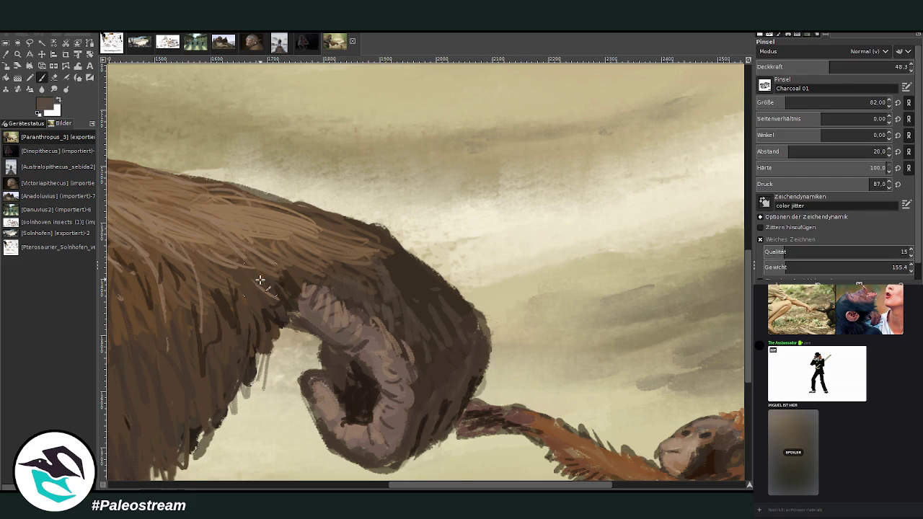
pyautogui.scroll(-2, 260, 279)
pyautogui.scroll(-2, 259, 280)
pyautogui.press('z')
pyautogui.moveTo(216, 102); pyautogui.dragTo(640, 431)
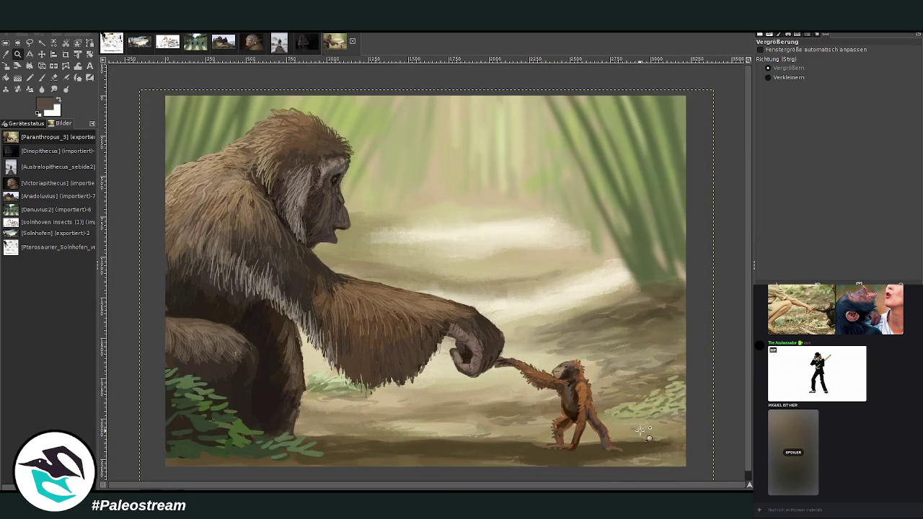
# Crop the canvas to the painting's edges at 3220 × 2295 with 'Vergrößern zulassen' unchecked.
pyautogui.click(72, 67)
pyautogui.click(66, 53)
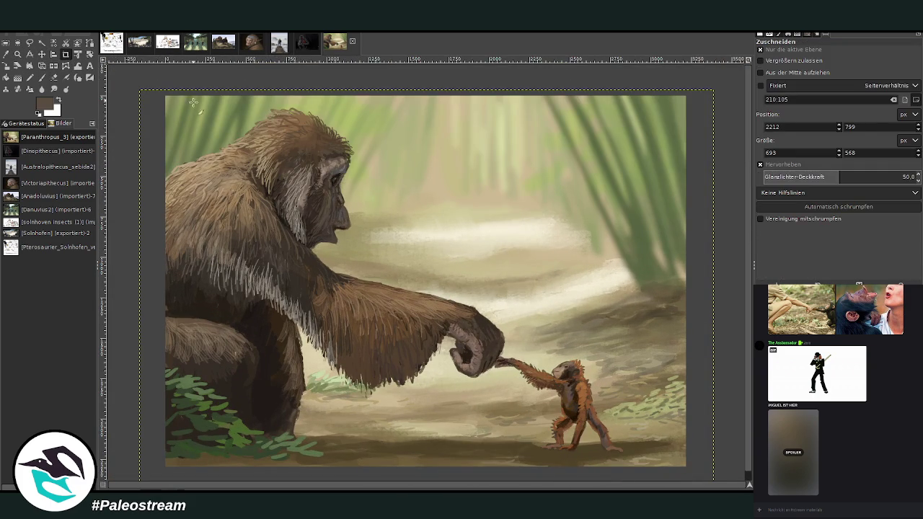
pyautogui.moveTo(159, 90); pyautogui.dragTo(689, 476)
pyautogui.click(761, 61)
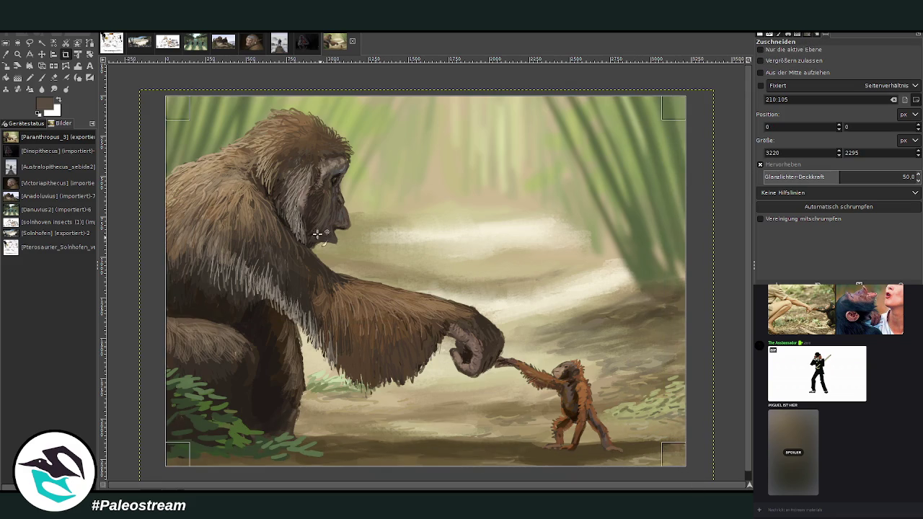
pyautogui.click(186, 137)
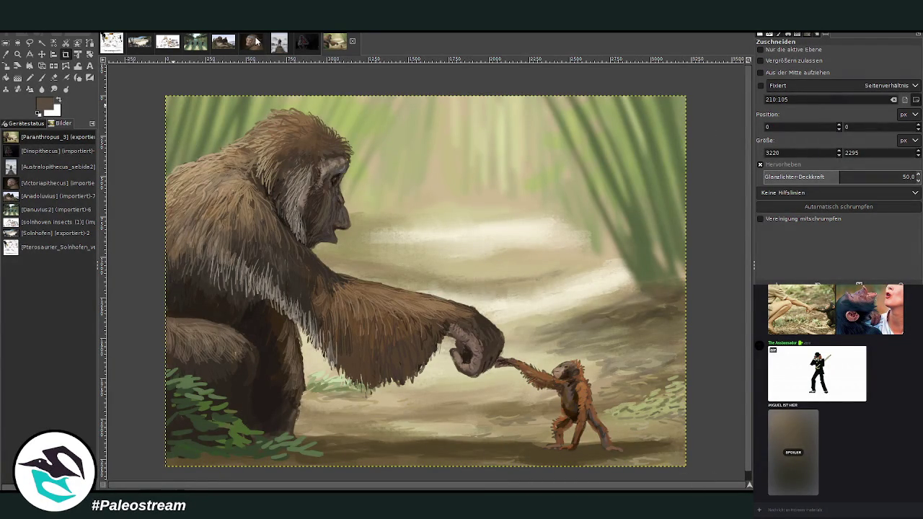
pyautogui.press('z')
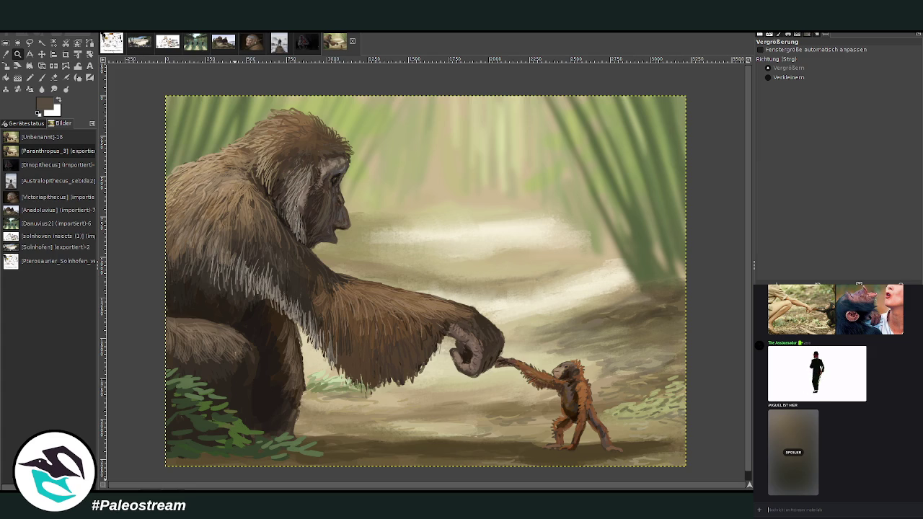
# Switch the chat window to other channels.
pyautogui.hotkey('alt', 'Down')
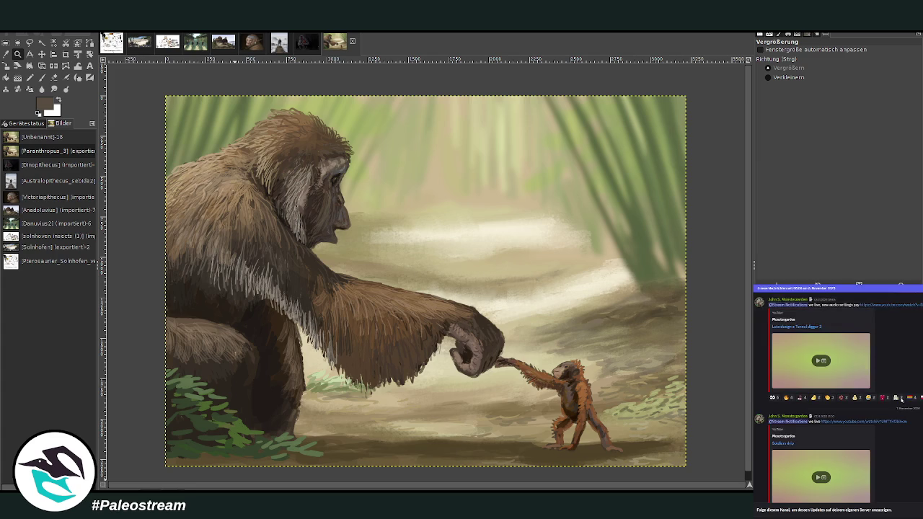
pyautogui.scroll(-1, 871, 404)
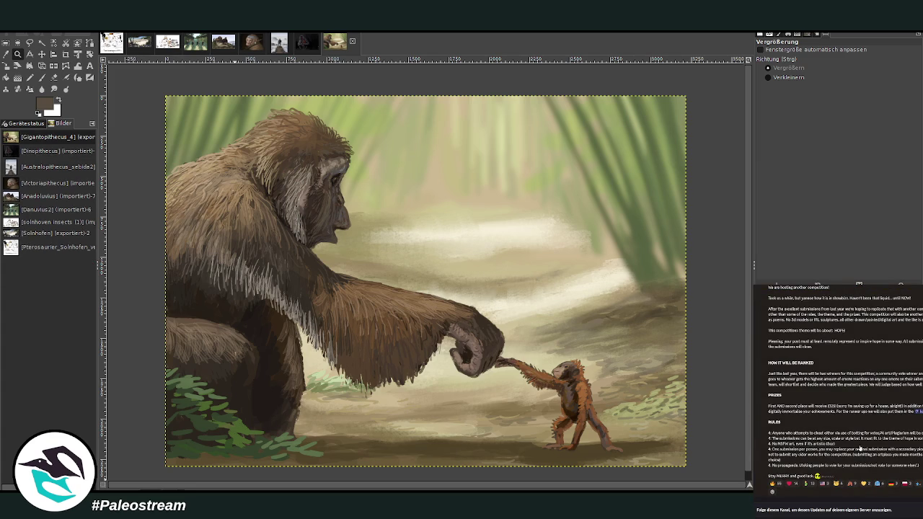
pyautogui.hotkey('alt', 'Down')
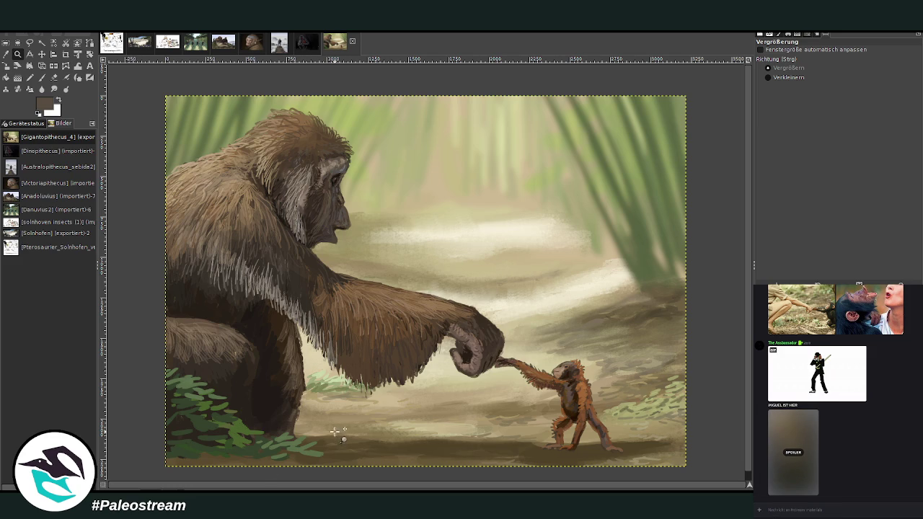
# Smudge the lower-left foliage at size 227, opacity 53.9, spacing 9, then enlarge the Klimt reference.
pyautogui.click(53, 87)
pyautogui.moveTo(786, 103); pyautogui.dragTo(811, 103)
pyautogui.moveTo(835, 68); pyautogui.dragTo(838, 69)
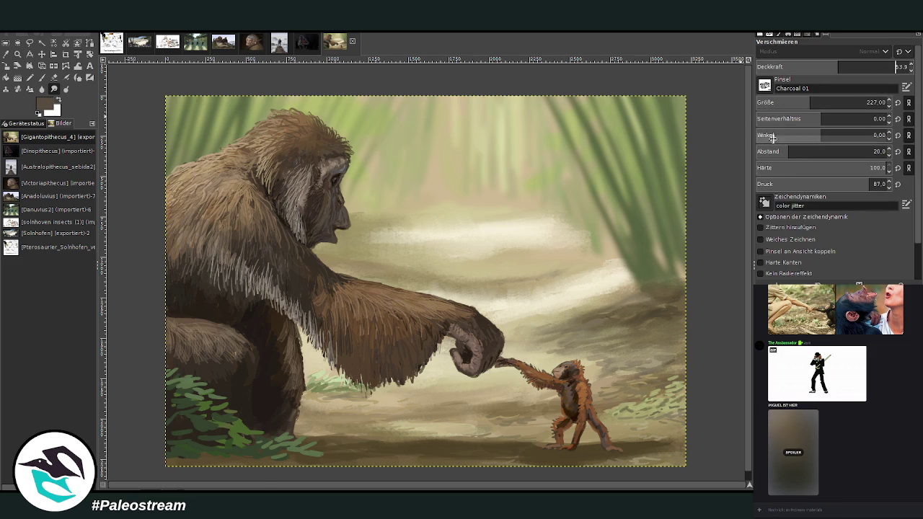
pyautogui.moveTo(788, 152); pyautogui.dragTo(771, 152)
pyautogui.moveTo(249, 431)
pyautogui.mouseDown()
pyautogui.moveTo(189, 401)
pyautogui.moveTo(307, 448)
pyautogui.moveTo(207, 439)
pyautogui.moveTo(168, 405)
pyautogui.moveTo(191, 455)
pyautogui.moveTo(270, 458)
pyautogui.moveTo(207, 433)
pyautogui.moveTo(220, 406)
pyautogui.moveTo(196, 397)
pyautogui.moveTo(181, 372)
pyautogui.moveTo(165, 382)
pyautogui.moveTo(189, 408)
pyautogui.moveTo(182, 433)
pyautogui.moveTo(212, 423)
pyautogui.moveTo(255, 435)
pyautogui.moveTo(200, 431)
pyautogui.moveTo(284, 467)
pyautogui.moveTo(196, 470)
pyautogui.moveTo(186, 458)
pyautogui.mouseUp()
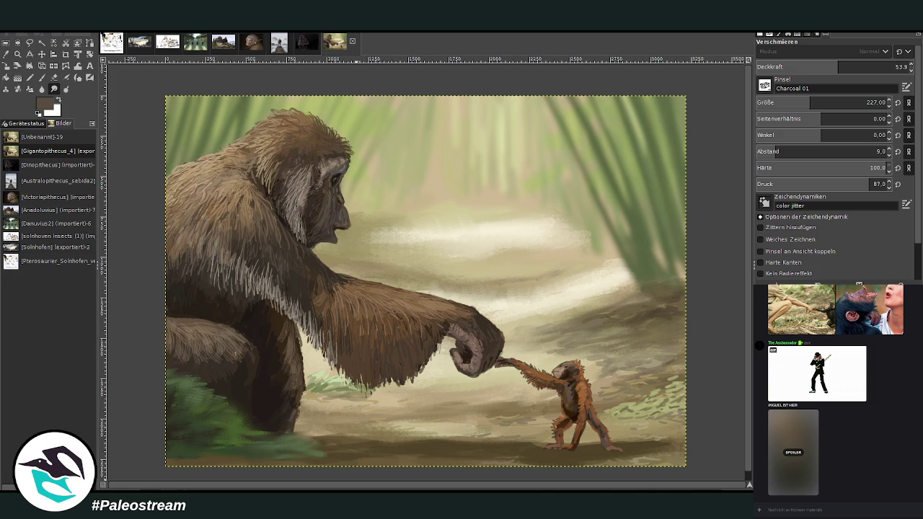
pyautogui.scroll(-1, 49, 194)
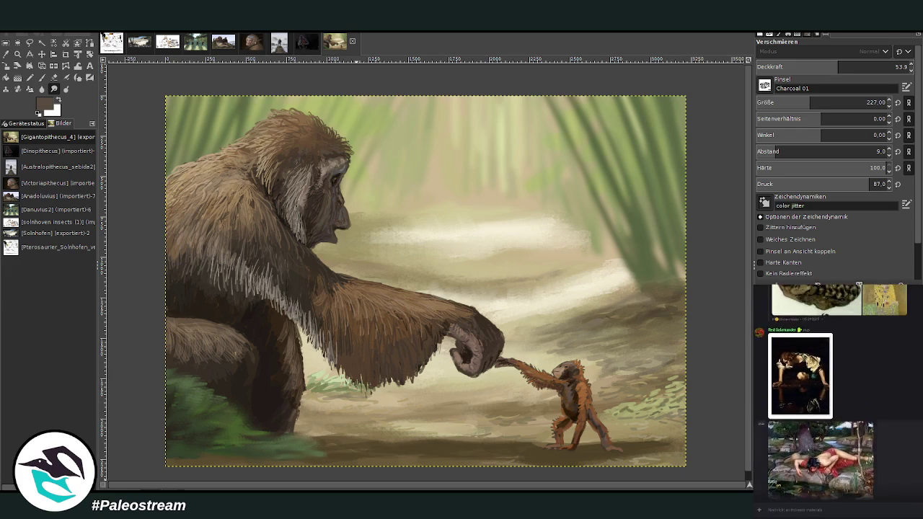
pyautogui.click(886, 456)
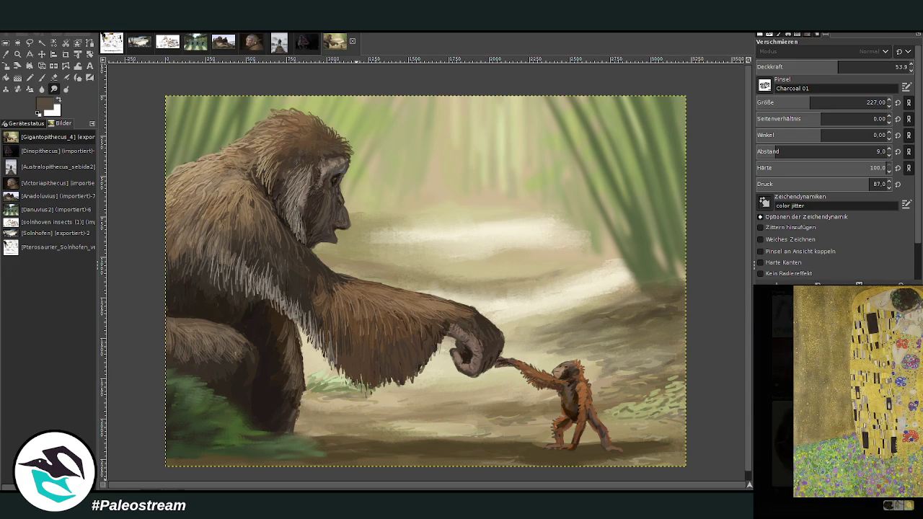
pyautogui.press('Escape')
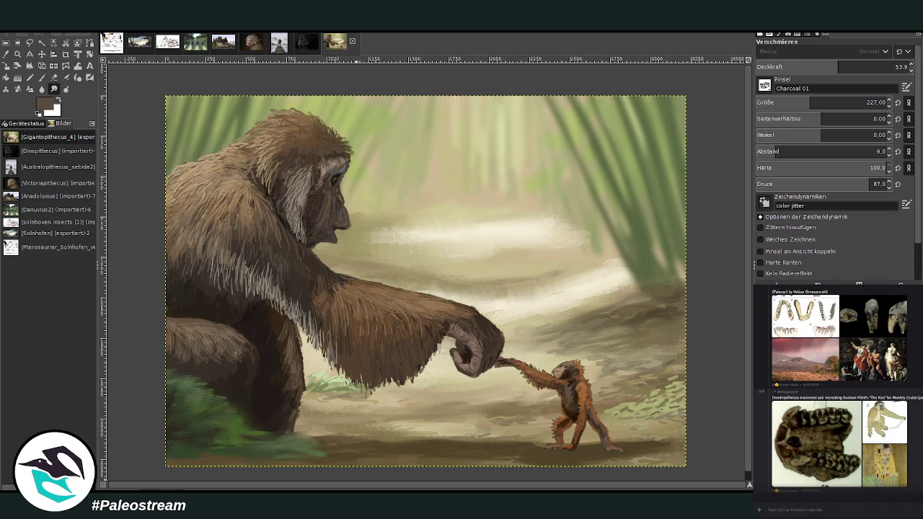
pyautogui.scroll(3, 837, 390)
pyautogui.scroll(3, 836, 390)
pyautogui.scroll(3, 837, 389)
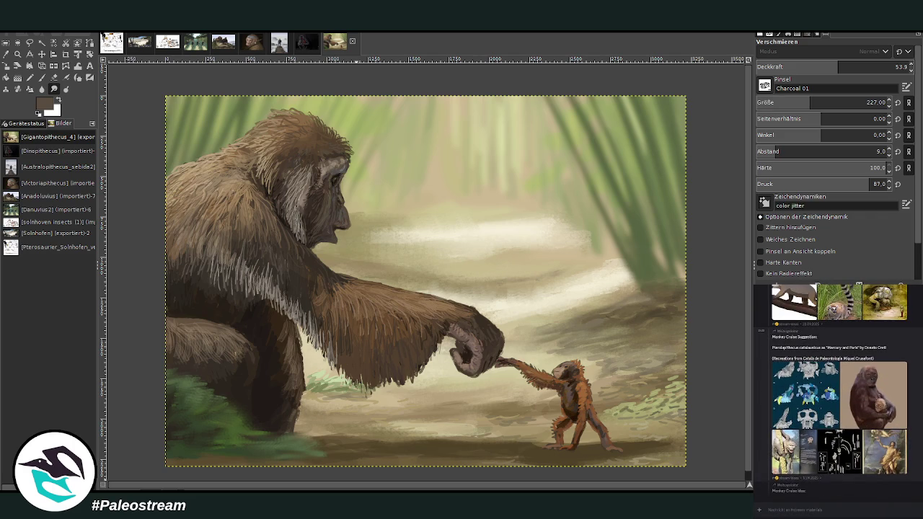
pyautogui.click(885, 408)
pyautogui.press('Escape')
pyautogui.scroll(2, 837, 389)
pyautogui.scroll(3, 836, 390)
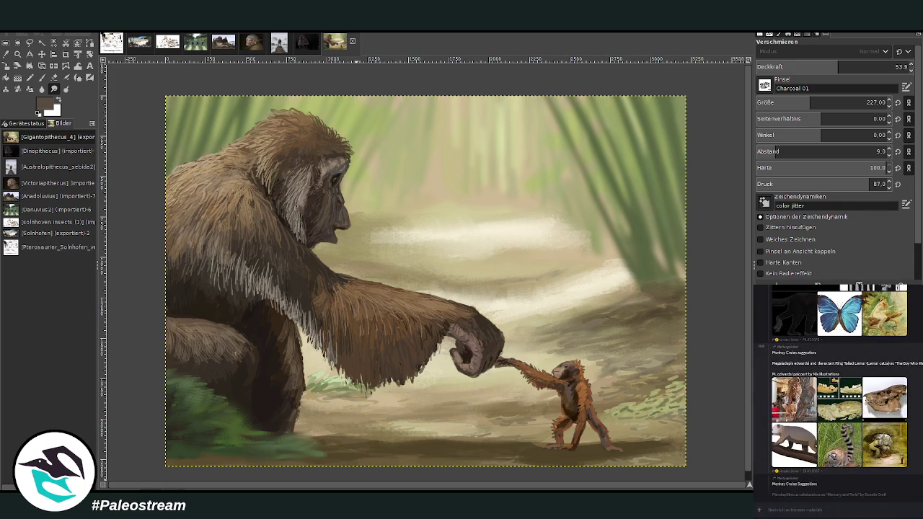
pyautogui.click(892, 438)
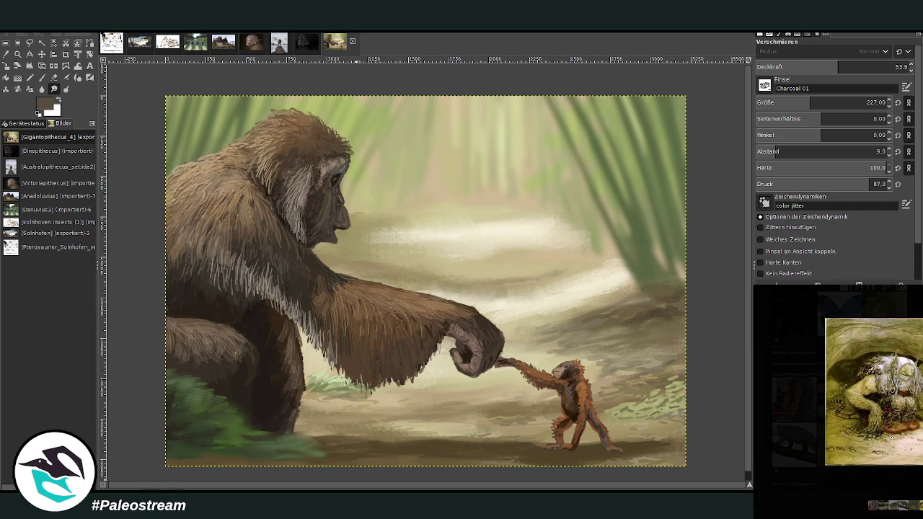
pyautogui.press('Escape')
pyautogui.scroll(1, 836, 390)
pyautogui.click(892, 456)
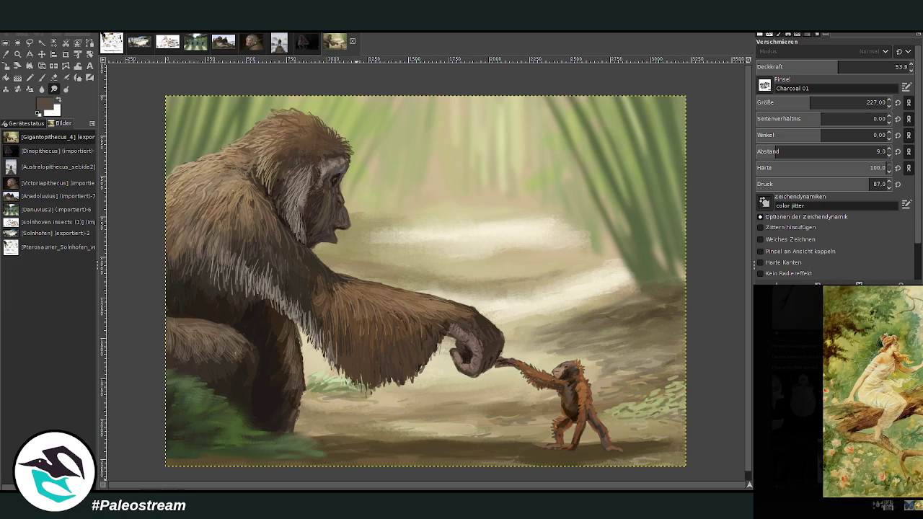
pyautogui.press('Escape')
pyautogui.scroll(3, 872, 457)
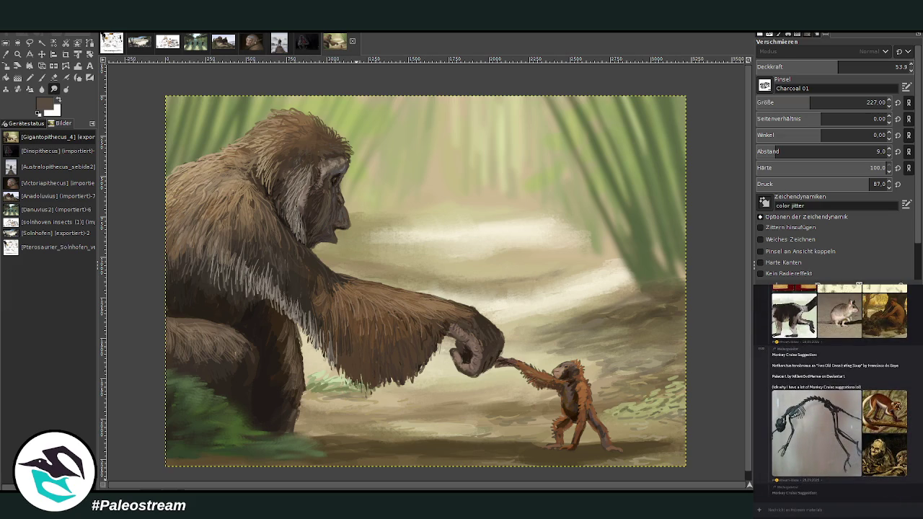
pyautogui.click(872, 457)
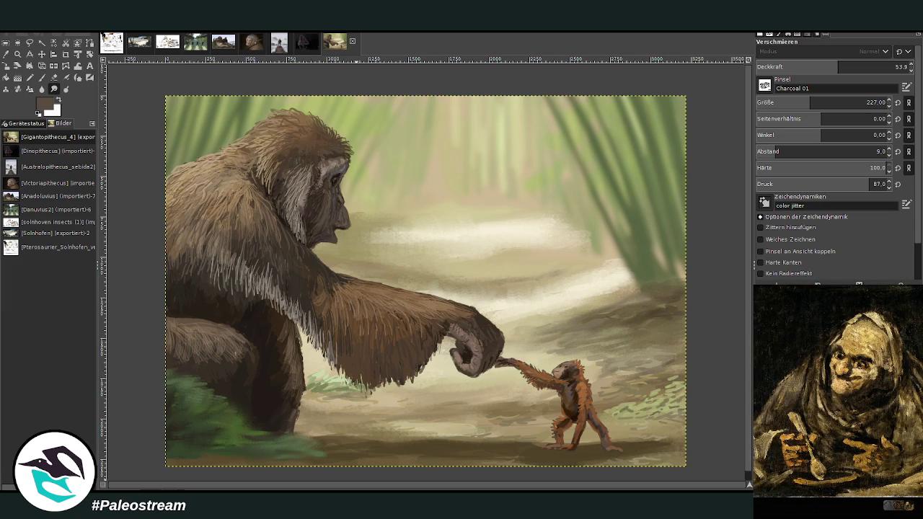
pyautogui.press('Escape')
pyautogui.scroll(3, 836, 400)
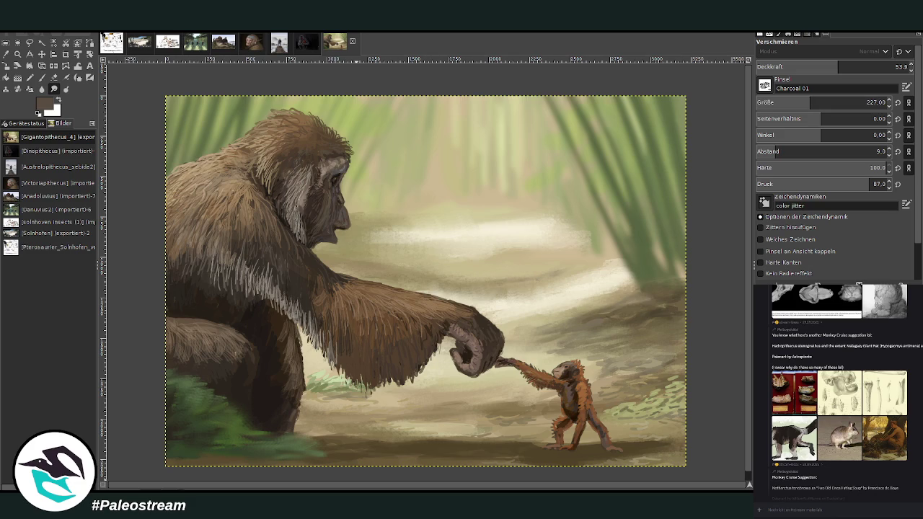
# Paste the skeleton image onto the canvas, then undo the paste.
pyautogui.hotkey('ctrl', 'v')
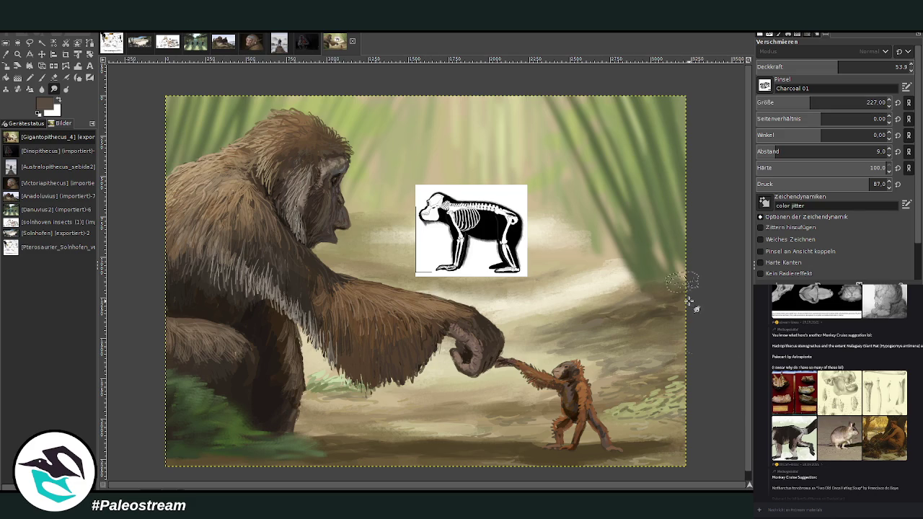
pyautogui.hotkey('ctrl', 'z')
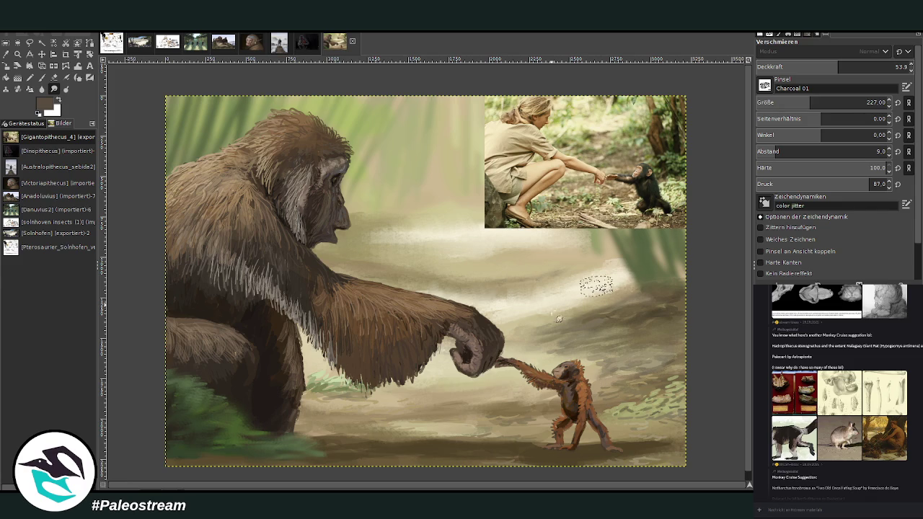
pyautogui.click(42, 54)
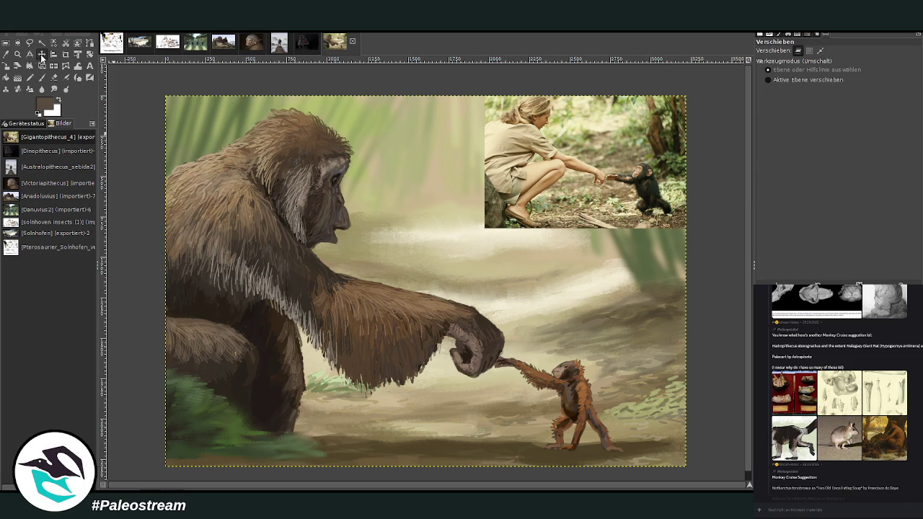
# Drag the woman-and-chimp photo around the canvas, then undo the paste to clear it away.
pyautogui.moveTo(520, 212); pyautogui.dragTo(375, 276)
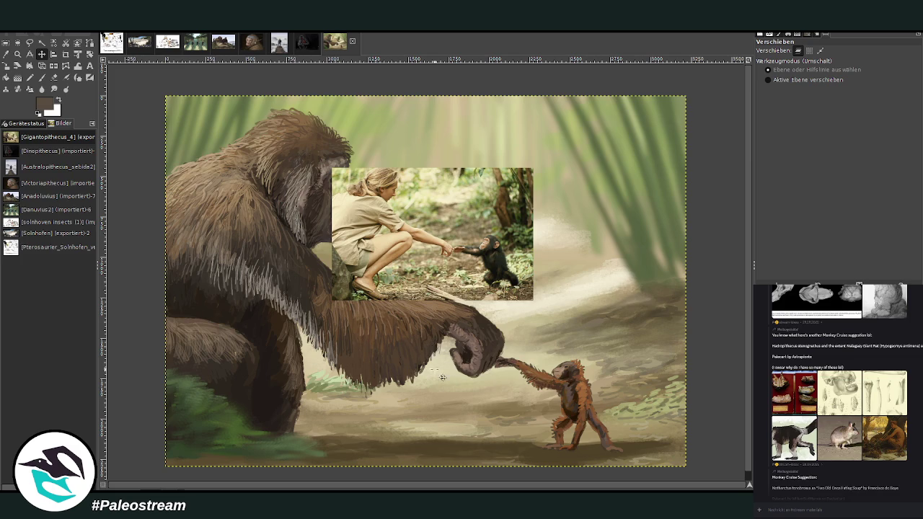
pyautogui.moveTo(462, 263); pyautogui.dragTo(556, 230)
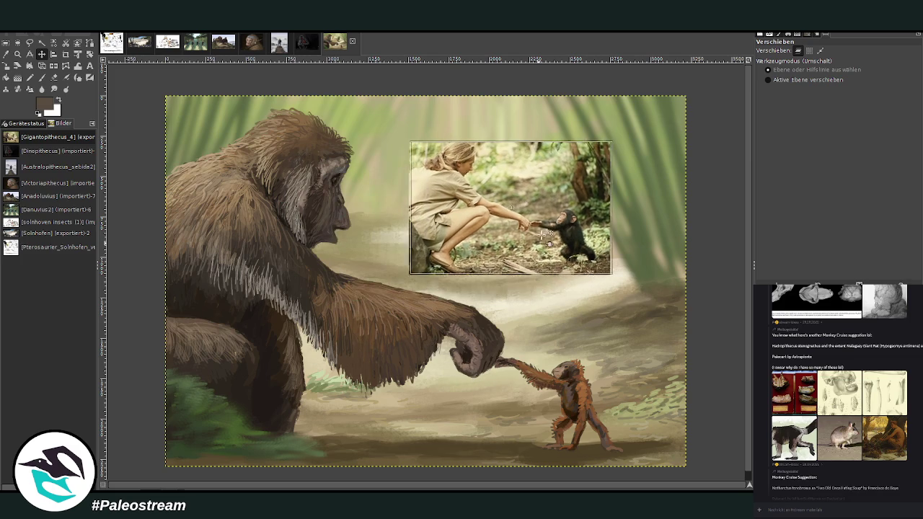
pyautogui.hotkey('ctrl', 'z')
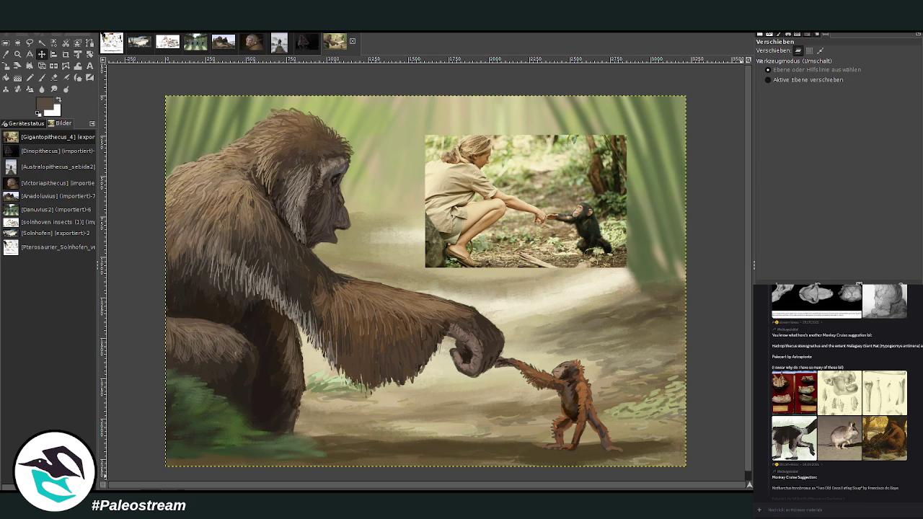
pyautogui.hotkey('ctrl', 'z')
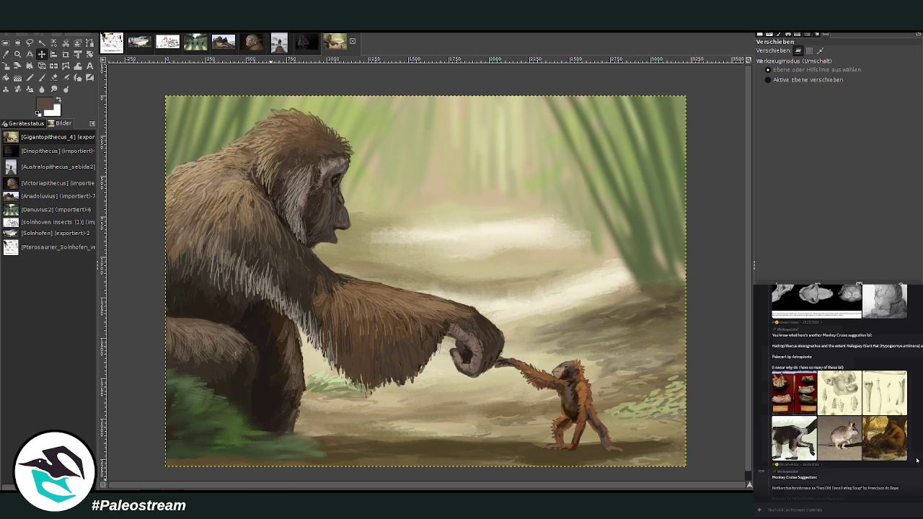
pyautogui.scroll(2, 910, 465)
# Scroll up the chat and preview the Singin' in the Rain and satyr-and-pterosaur images.
pyautogui.scroll(2, 910, 465)
pyautogui.scroll(2, 910, 465)
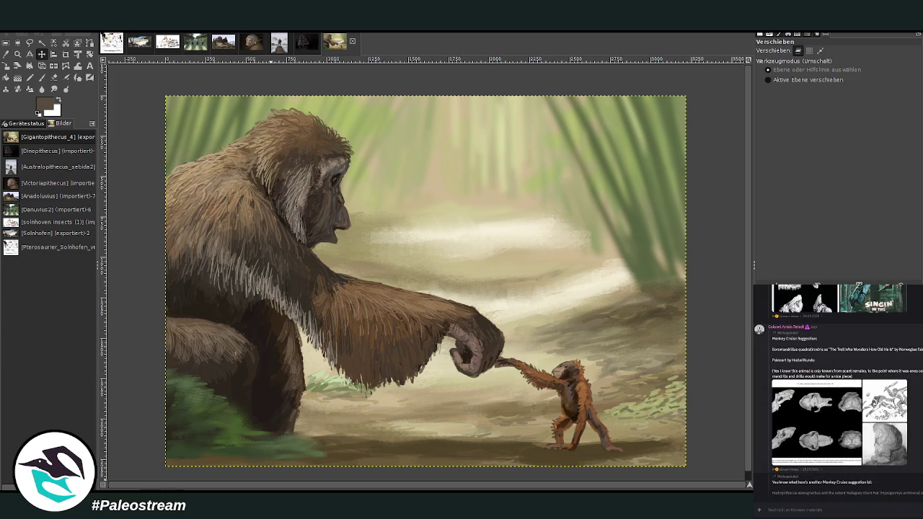
pyautogui.scroll(2, 838, 391)
pyautogui.scroll(1, 838, 391)
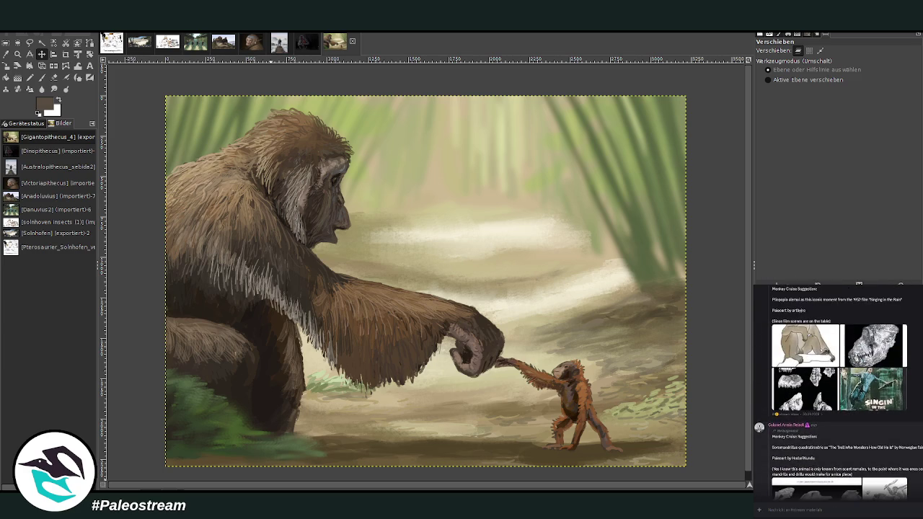
pyautogui.scroll(2, 838, 391)
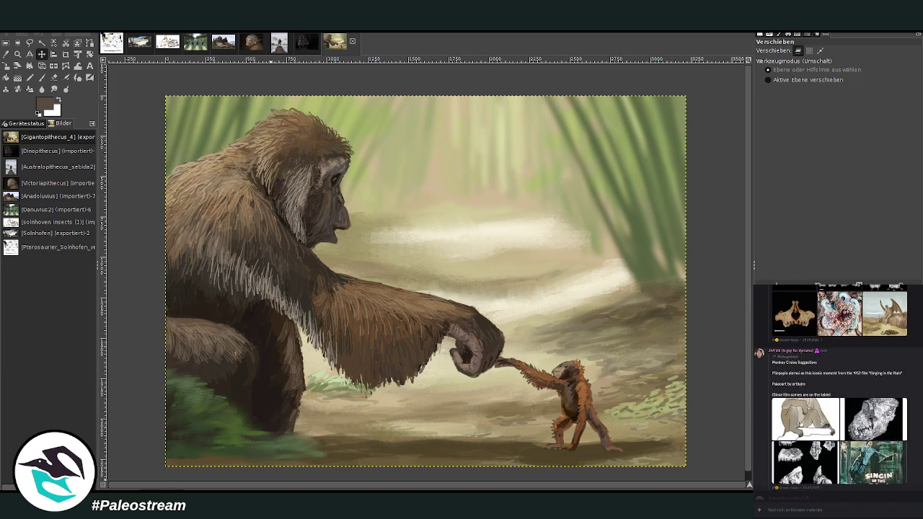
pyautogui.click(806, 418)
pyautogui.press('Escape')
pyautogui.click(850, 460)
pyautogui.press('Escape')
pyautogui.scroll(2, 849, 460)
pyautogui.scroll(1, 838, 396)
pyautogui.click(885, 436)
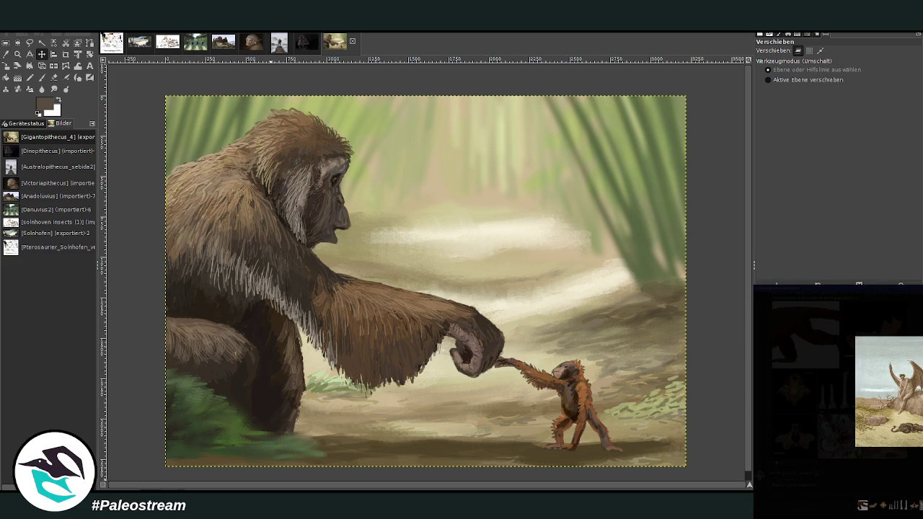
pyautogui.press('Escape')
# Preview The Birth of Venus and the baboon skull sketch, then select and right-click 'Rhinopithecus'.
pyautogui.scroll(2, 838, 395)
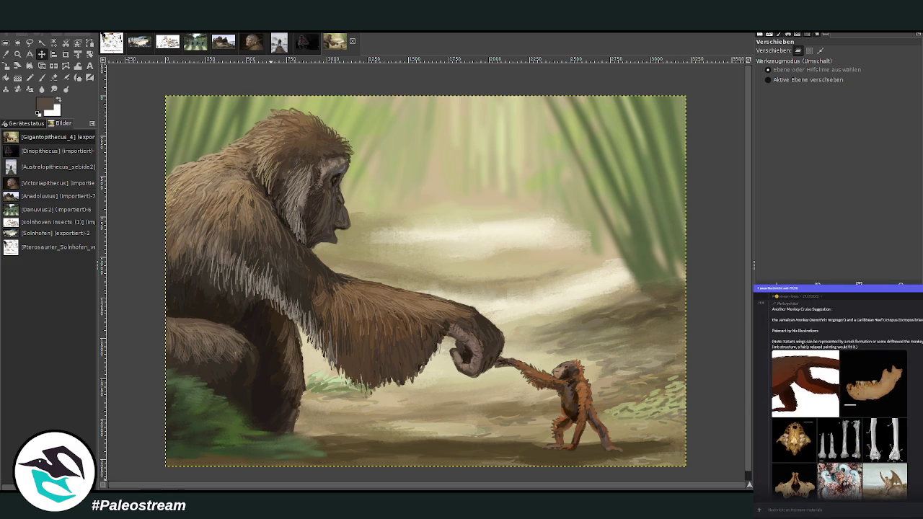
pyautogui.scroll(3, 839, 395)
pyautogui.scroll(3, 838, 395)
pyautogui.scroll(2, 839, 395)
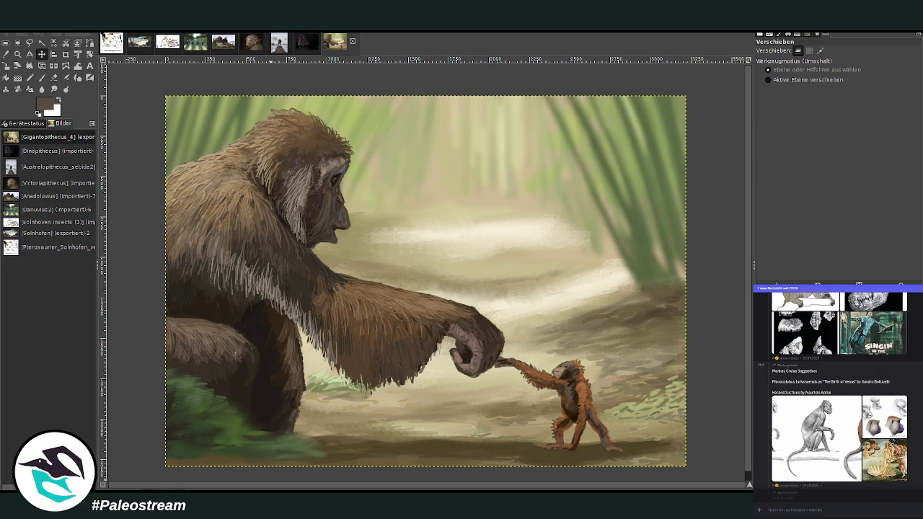
pyautogui.click(890, 457)
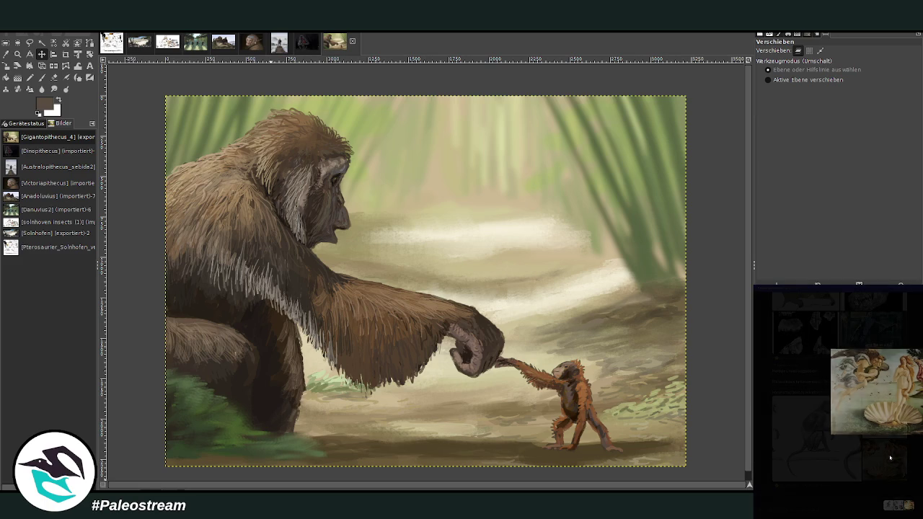
pyautogui.press('Escape')
pyautogui.click(889, 428)
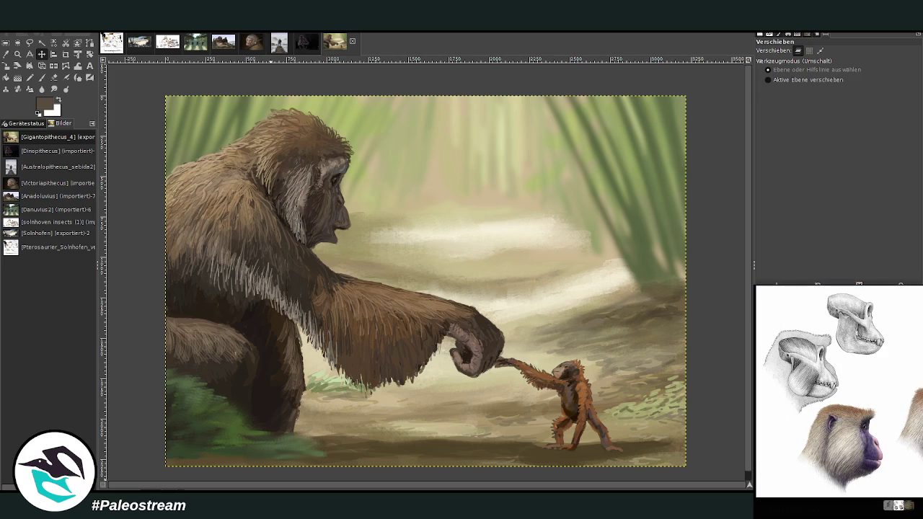
pyautogui.press('Escape')
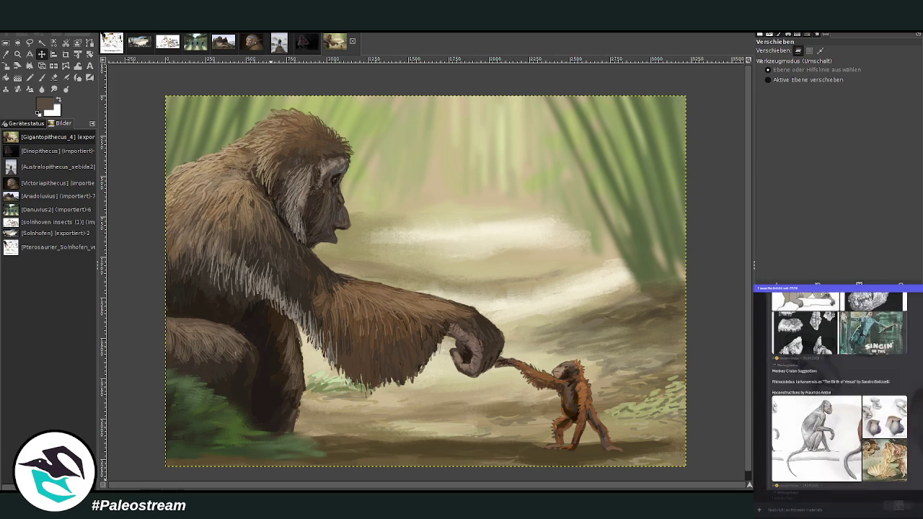
pyautogui.click(890, 458)
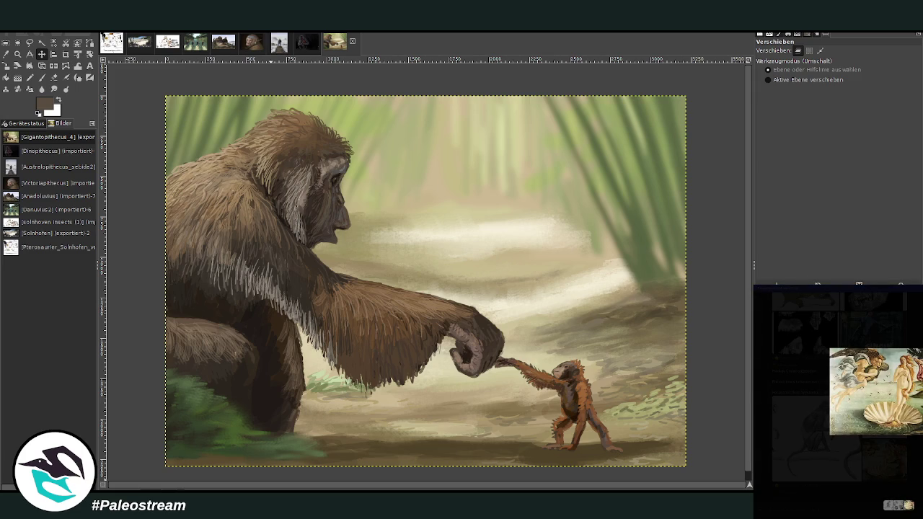
pyautogui.press('Escape')
pyautogui.moveTo(772, 382); pyautogui.dragTo(796, 382)
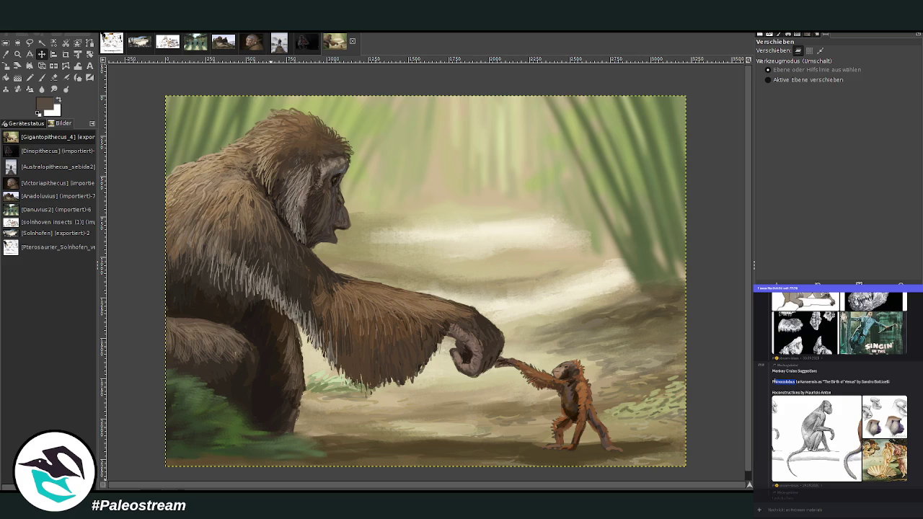
pyautogui.rightClick(780, 385)
# Copy the selected word Rhinopithecus.
pyautogui.click(792, 397)
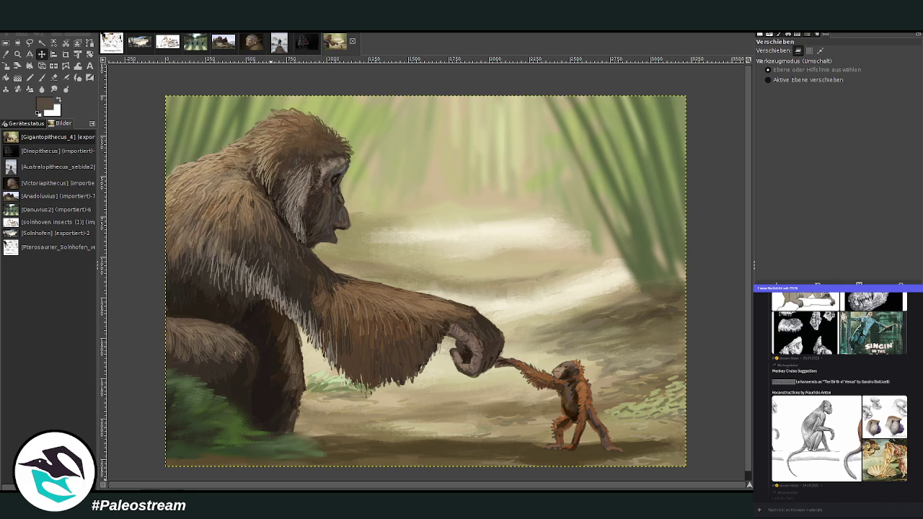
pyautogui.scroll(5, 838, 393)
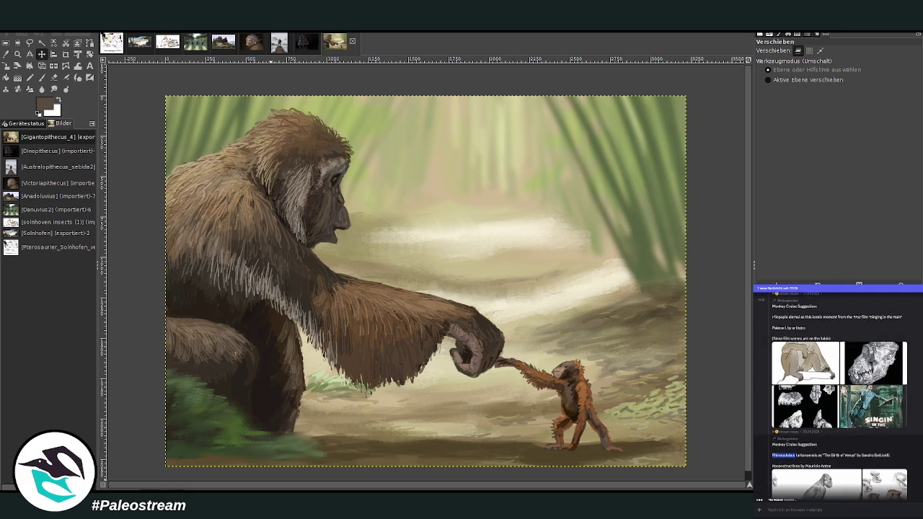
pyautogui.scroll(5, 839, 393)
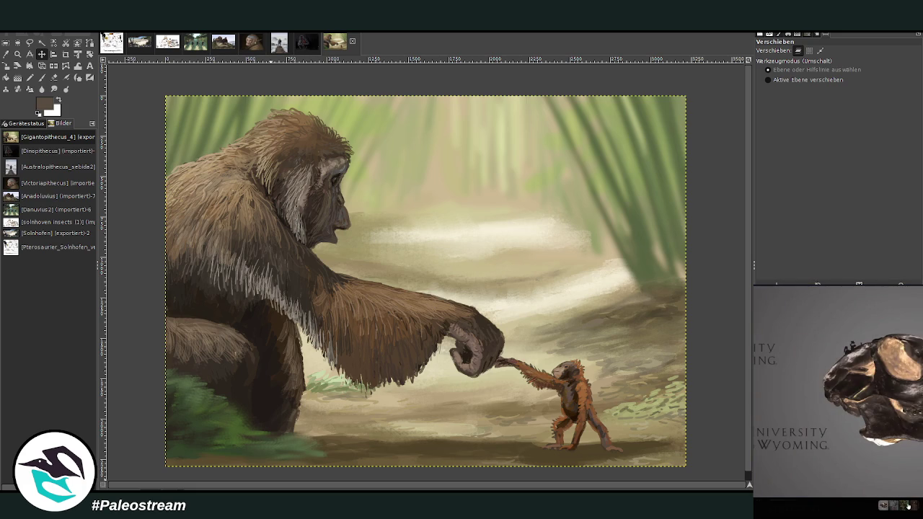
# Scroll back to the Danuvius Found Drowned post and preview its painting.
pyautogui.click(912, 507)
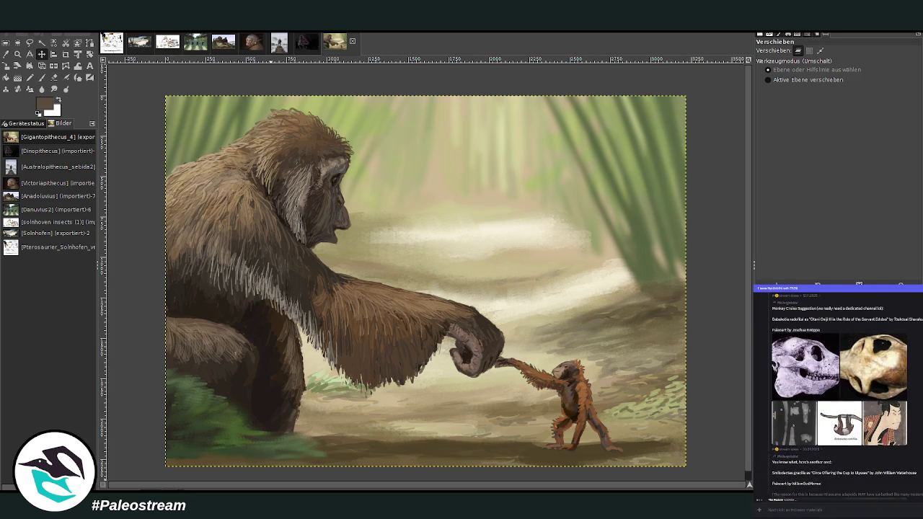
pyautogui.scroll(5, 837, 393)
pyautogui.scroll(1, 836, 393)
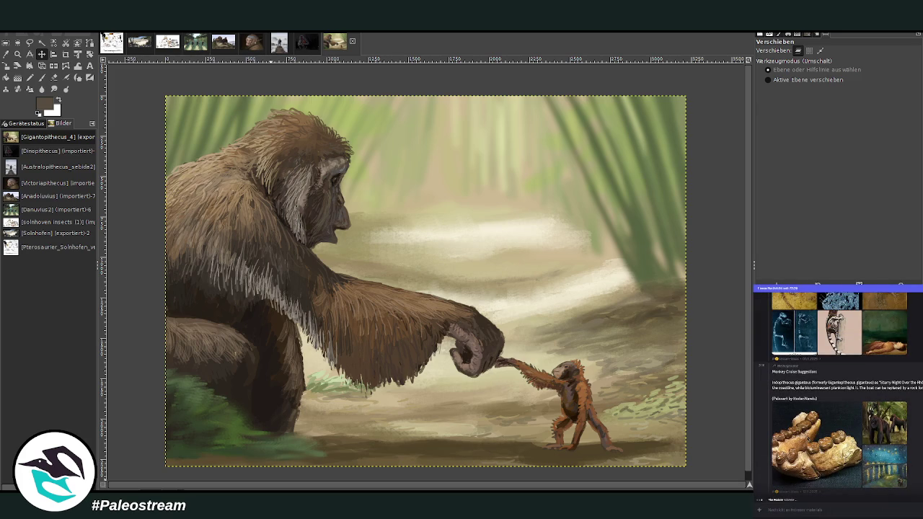
pyautogui.scroll(3, 837, 393)
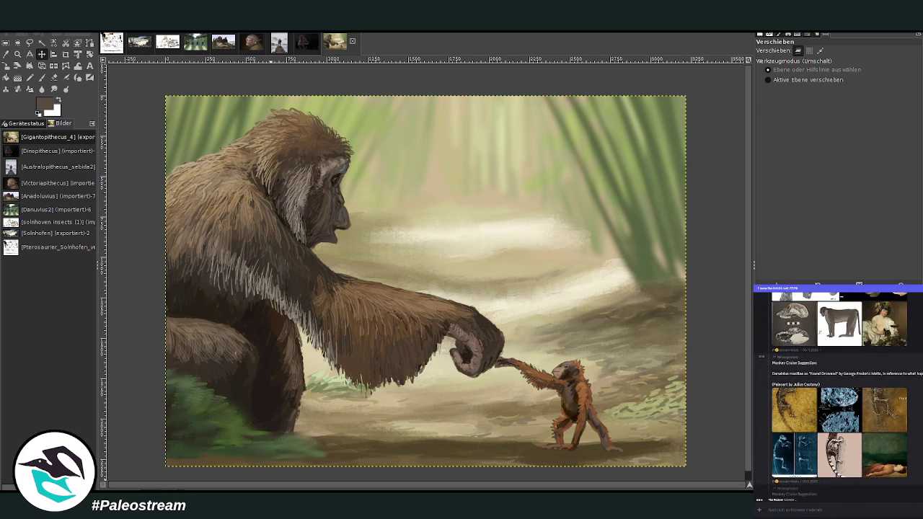
pyautogui.click(893, 459)
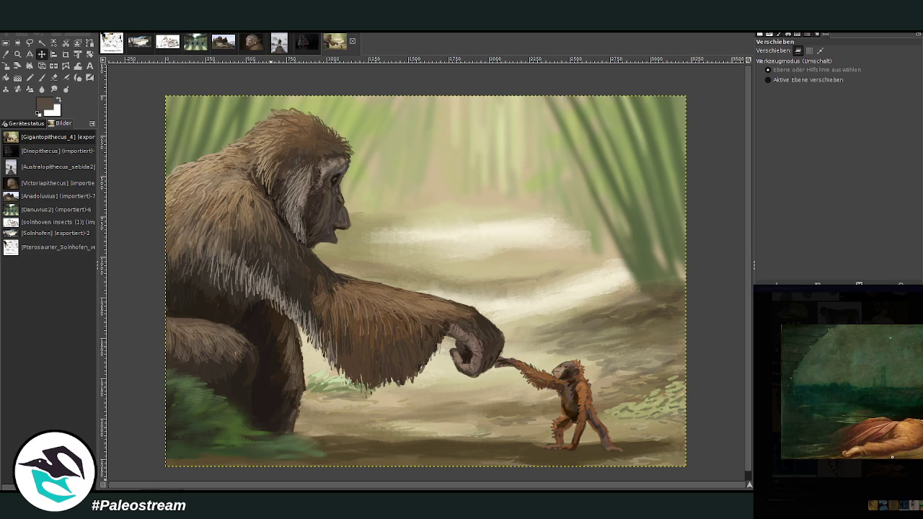
pyautogui.click(913, 473)
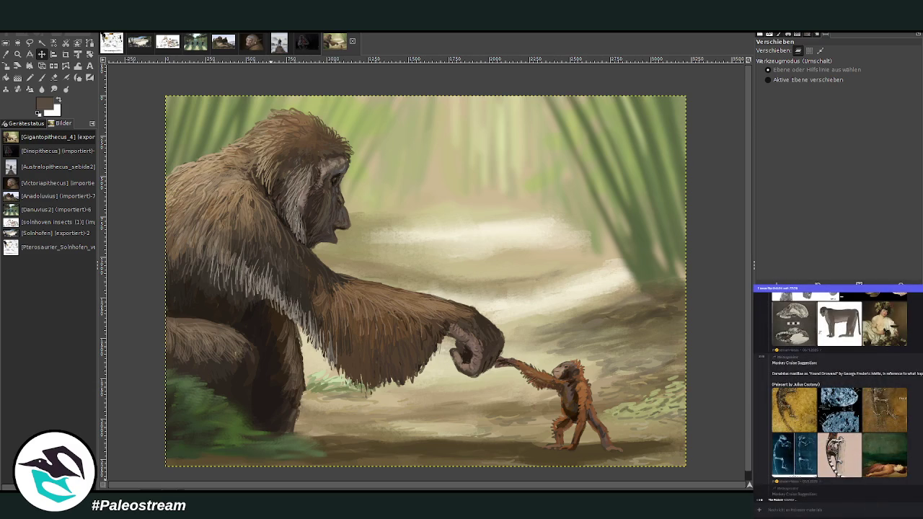
pyautogui.scroll(-10, 837, 393)
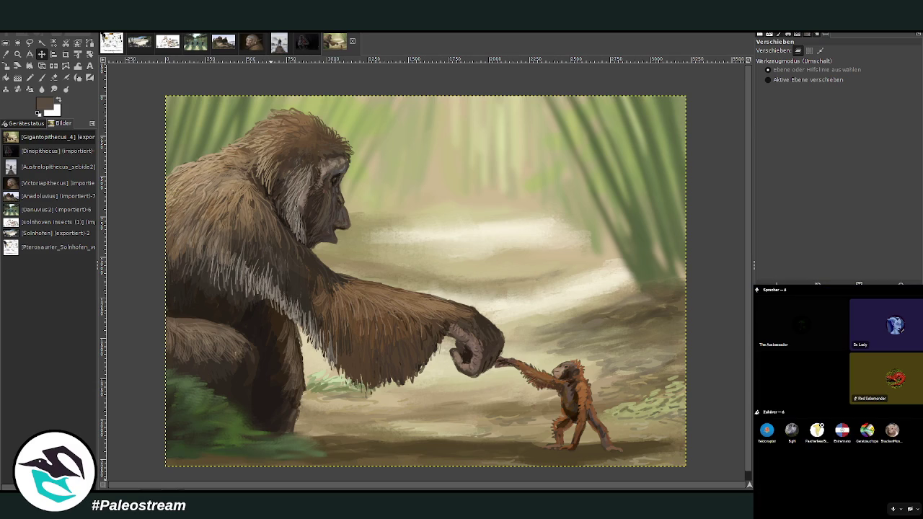
# Choose an option from a voice-channel participant's context menu.
pyautogui.rightClick(817, 430)
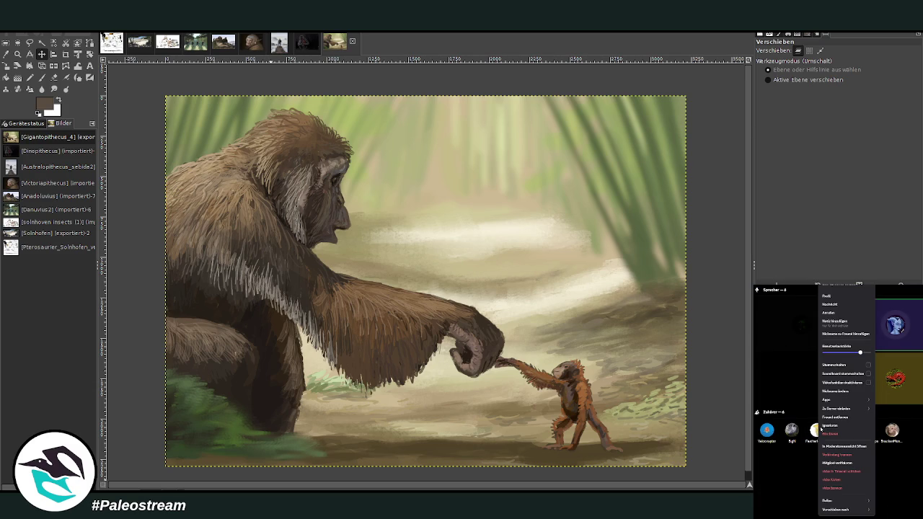
pyautogui.click(817, 314)
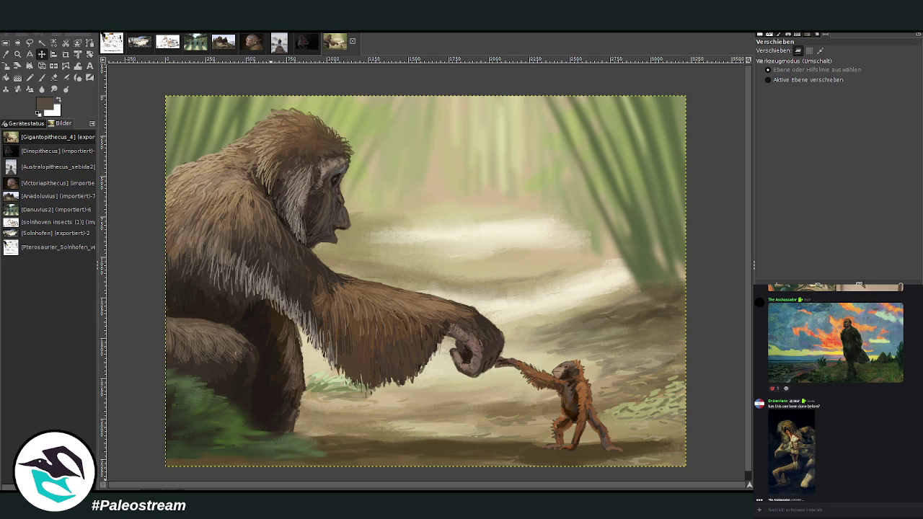
# Send Dinopithecus.jpg to the chat.
pyautogui.moveTo(919, 404); pyautogui.dragTo(822, 501)
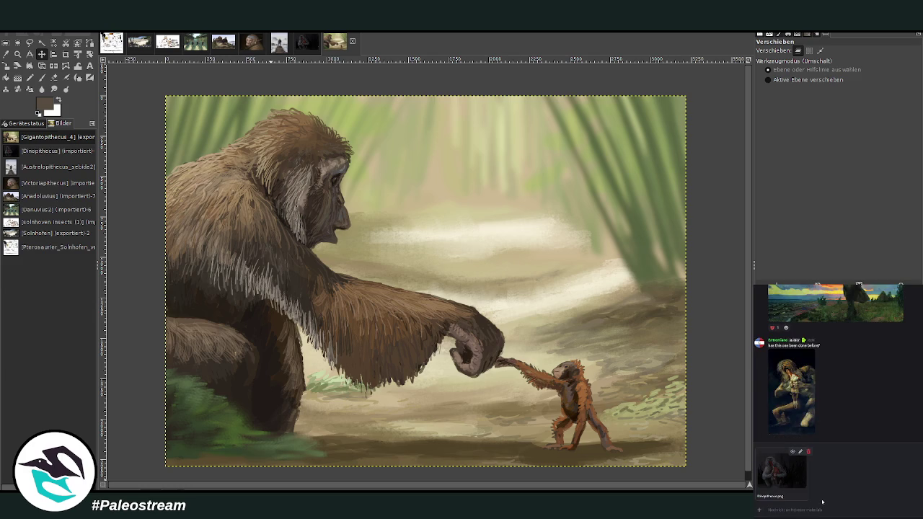
pyautogui.press('Return')
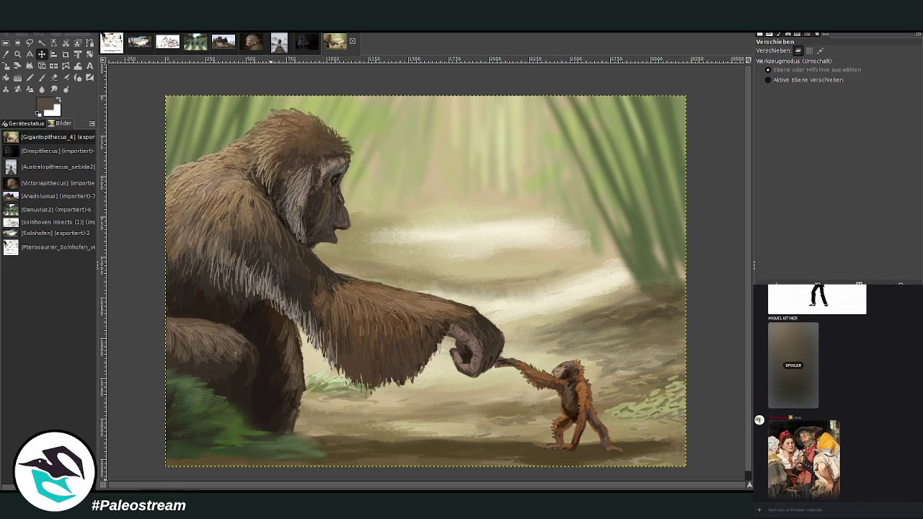
pyautogui.scroll(2, 786, 462)
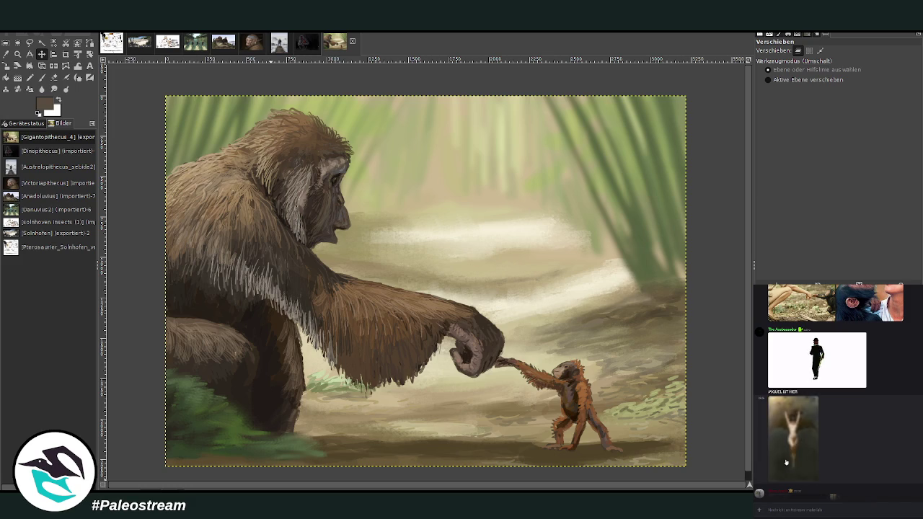
pyautogui.scroll(3, 785, 463)
# Scroll up to the Cyclops painting suggestion and enlarge it.
pyautogui.scroll(5, 896, 459)
pyautogui.scroll(5, 896, 459)
pyautogui.scroll(3, 896, 459)
pyautogui.scroll(3, 904, 459)
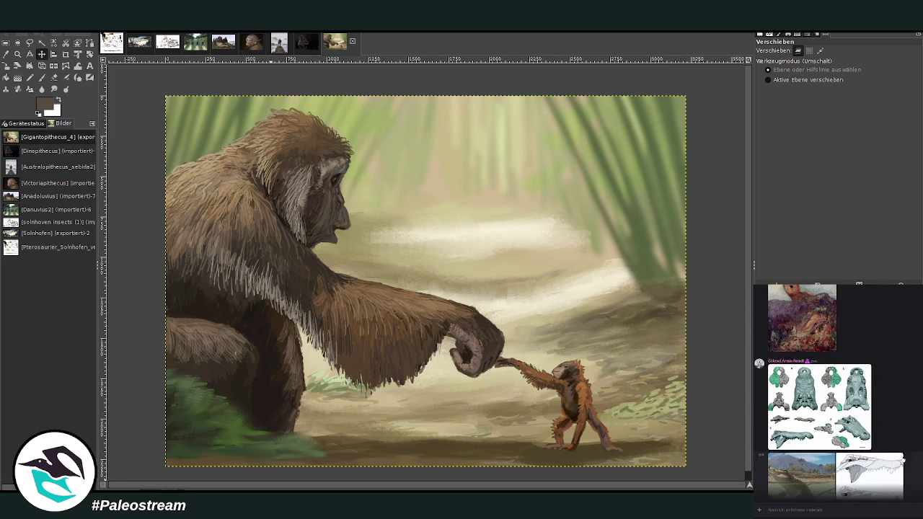
pyautogui.scroll(3, 904, 458)
pyautogui.scroll(3, 903, 458)
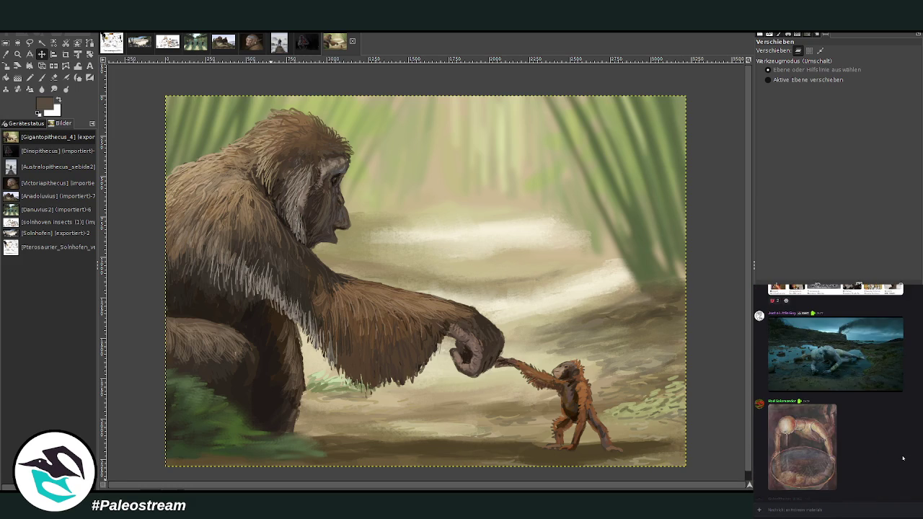
pyautogui.scroll(-1, 903, 458)
pyautogui.scroll(-2, 902, 457)
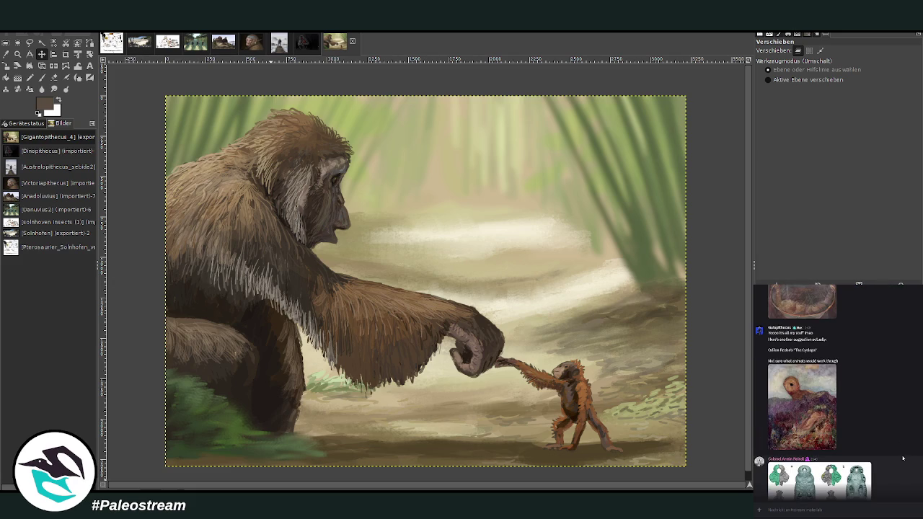
pyautogui.scroll(1, 902, 458)
pyautogui.click(796, 459)
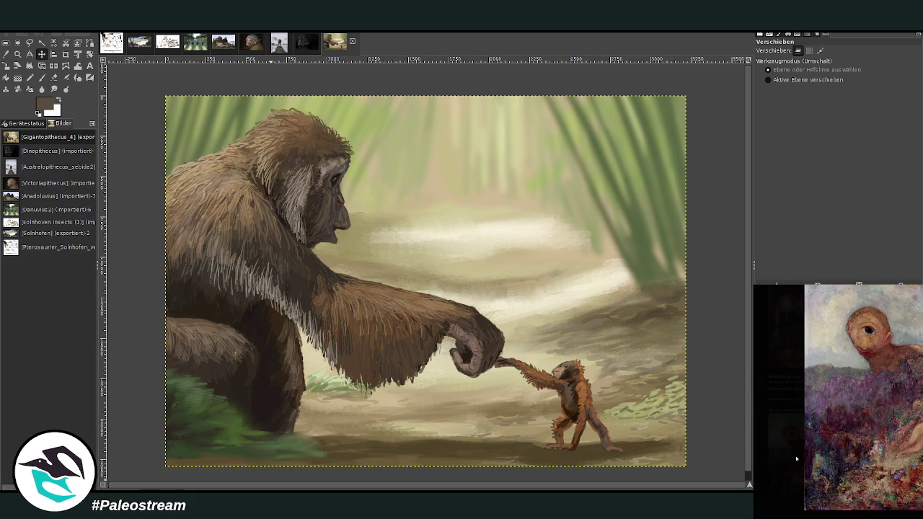
# Close the Cyclops preview and scroll back through older chat posts.
pyautogui.press('Escape')
pyautogui.scroll(1, 829, 389)
pyautogui.scroll(1, 829, 389)
pyautogui.scroll(2, 829, 389)
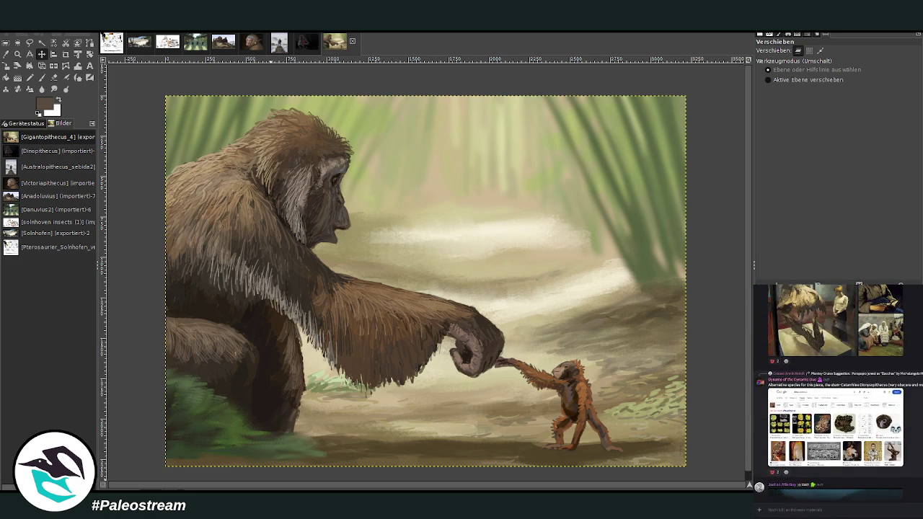
pyautogui.scroll(1, 836, 389)
pyautogui.scroll(2, 836, 390)
pyautogui.scroll(1, 836, 389)
pyautogui.scroll(1, 836, 390)
pyautogui.scroll(2, 836, 390)
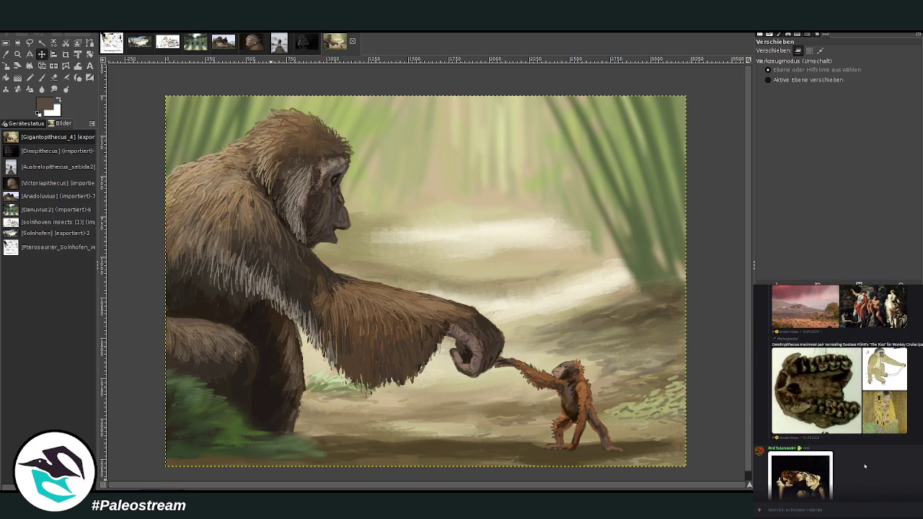
pyautogui.scroll(2, 836, 390)
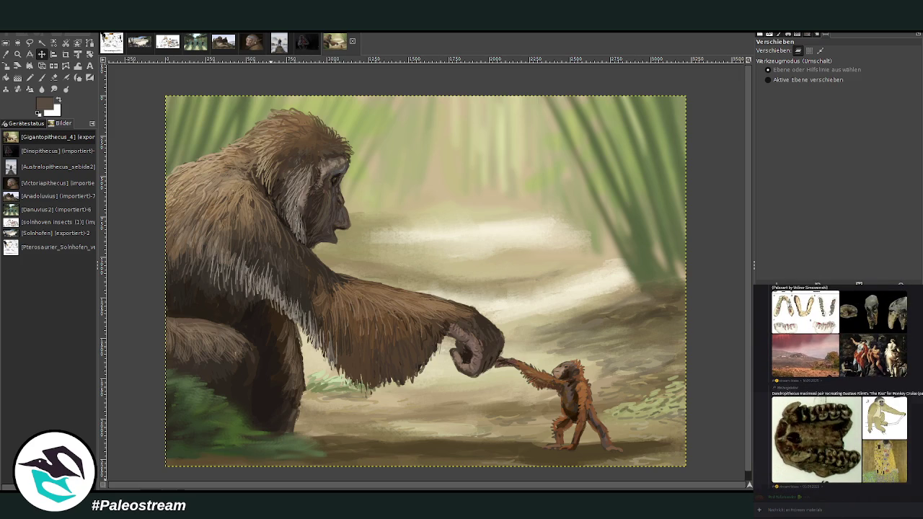
pyautogui.scroll(3, 836, 389)
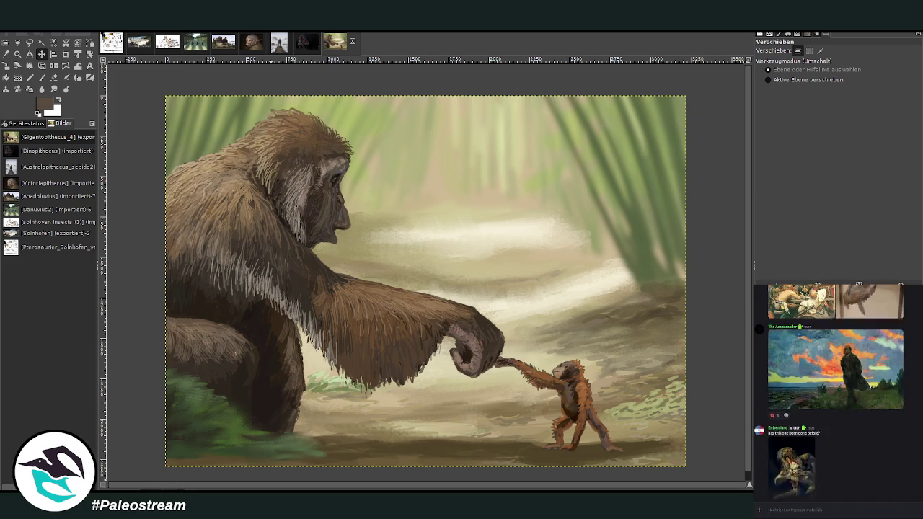
# Reach the Dinopithecus macinnesi / Klimt 'The Kiss' post and briefly preview the Klimt image.
pyautogui.scroll(5, 835, 391)
pyautogui.scroll(5, 835, 391)
pyautogui.scroll(5, 835, 391)
pyautogui.scroll(5, 835, 391)
pyautogui.scroll(5, 835, 392)
pyautogui.scroll(5, 835, 392)
pyautogui.scroll(5, 835, 392)
pyautogui.scroll(5, 835, 391)
pyautogui.scroll(1, 835, 392)
pyautogui.scroll(5, 835, 391)
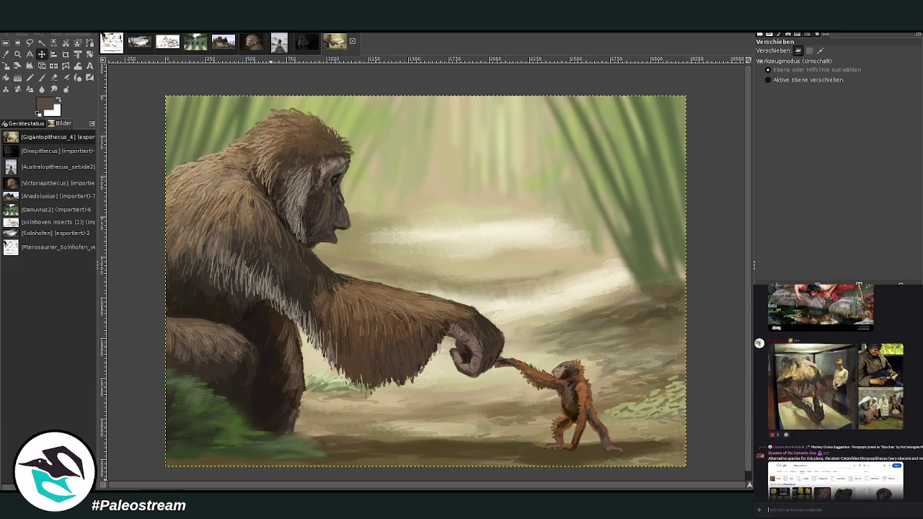
pyautogui.scroll(-5, 835, 392)
pyautogui.scroll(5, 838, 392)
pyautogui.scroll(5, 838, 392)
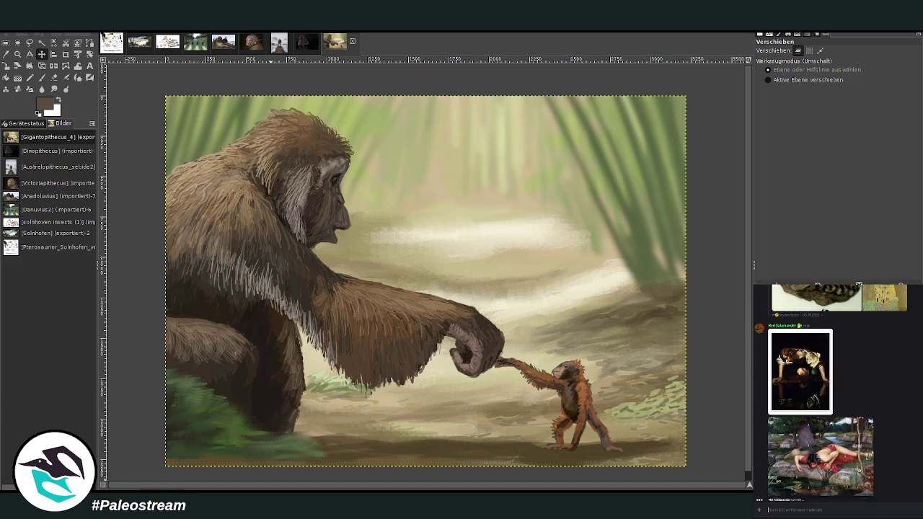
pyautogui.scroll(5, 838, 391)
pyautogui.click(894, 413)
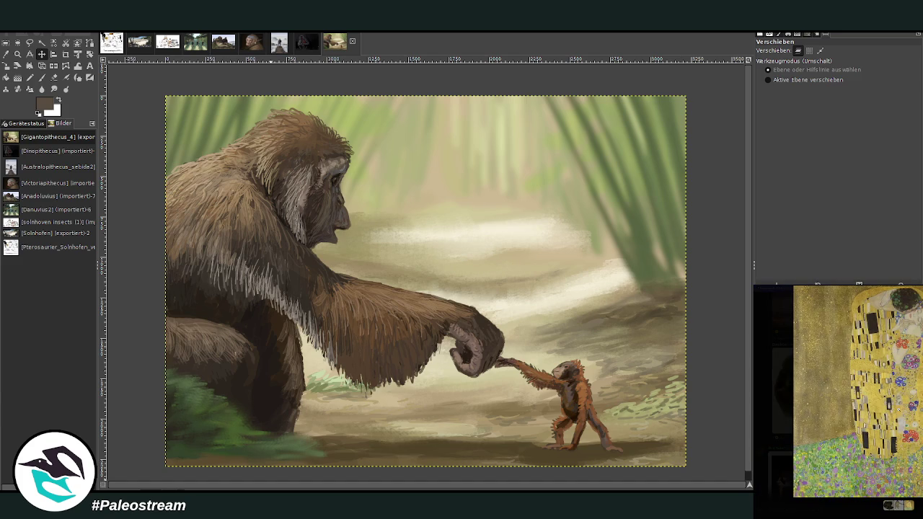
pyautogui.press('Escape')
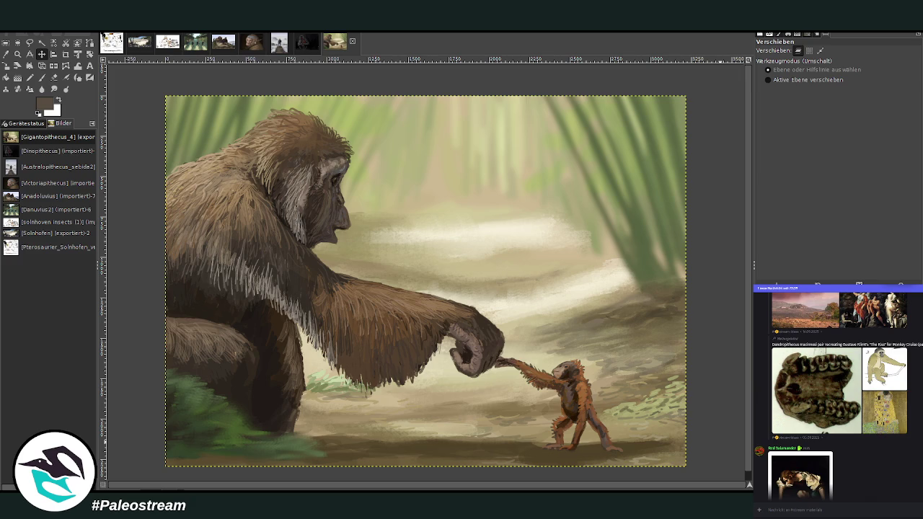
# Rotate the ape painting by 90 degrees.
pyautogui.click(90, 54)
pyautogui.click(277, 159)
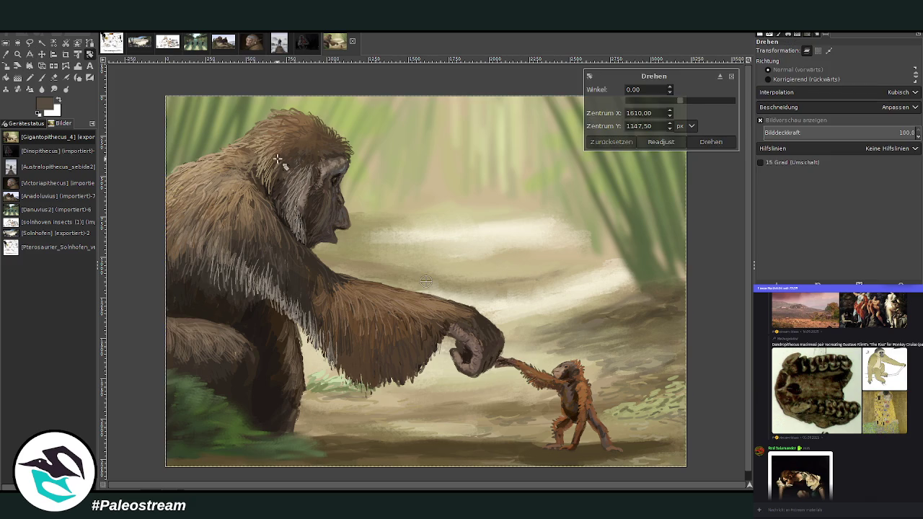
pyautogui.moveTo(719, 108); pyautogui.dragTo(679, 97)
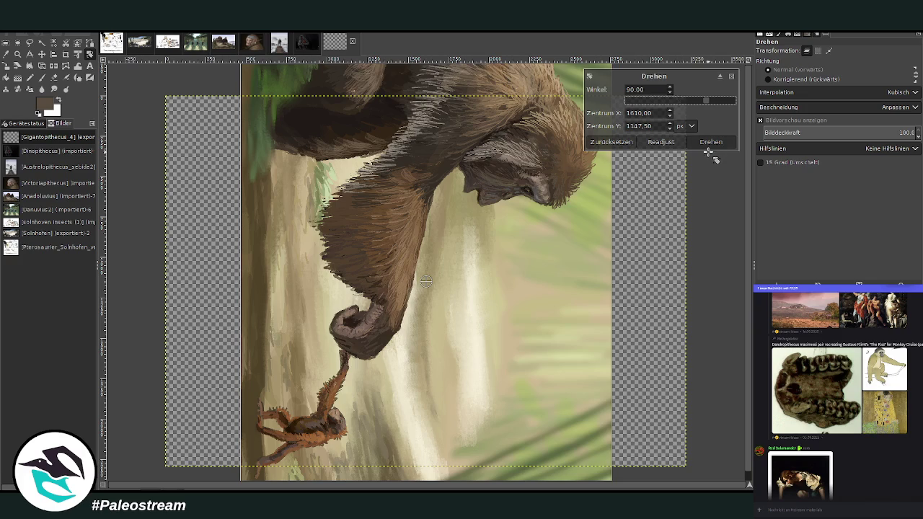
pyautogui.click(710, 142)
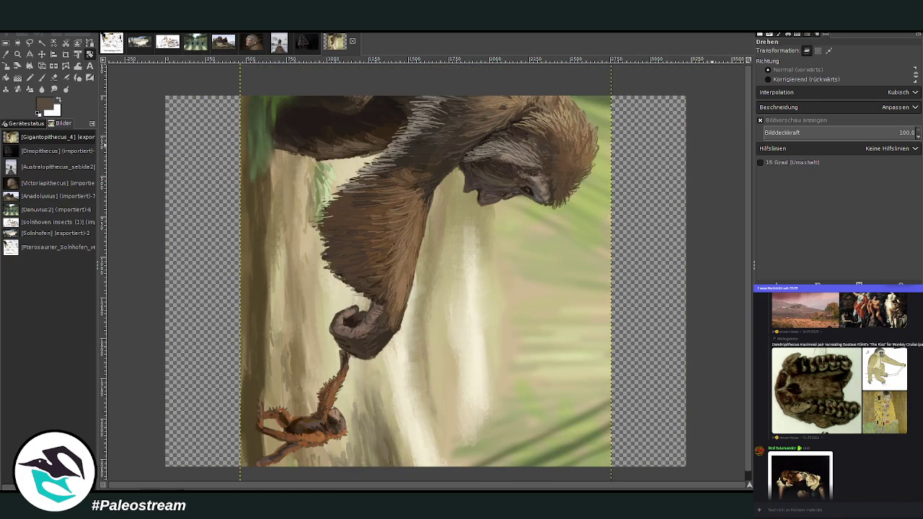
# Zoom out to view the whole rotated canvas.
pyautogui.click(17, 54)
pyautogui.click(768, 77)
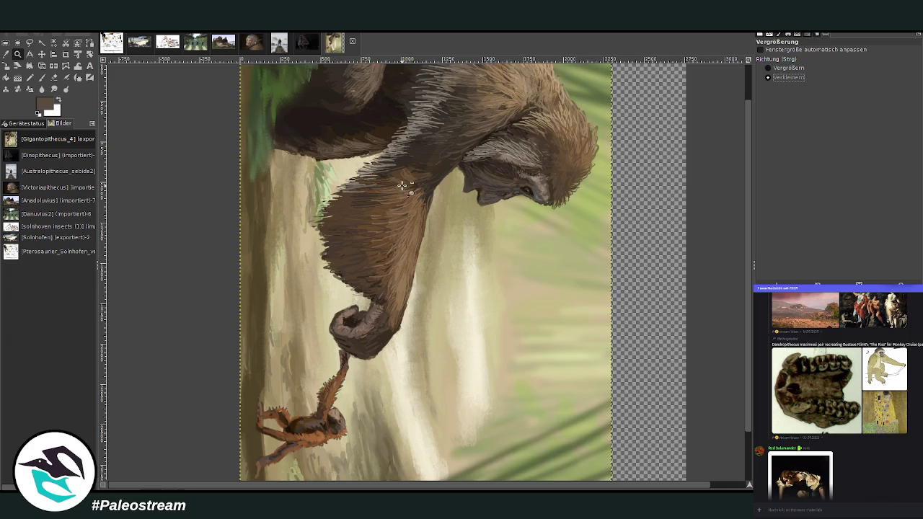
pyautogui.click(390, 189)
pyautogui.click(390, 189)
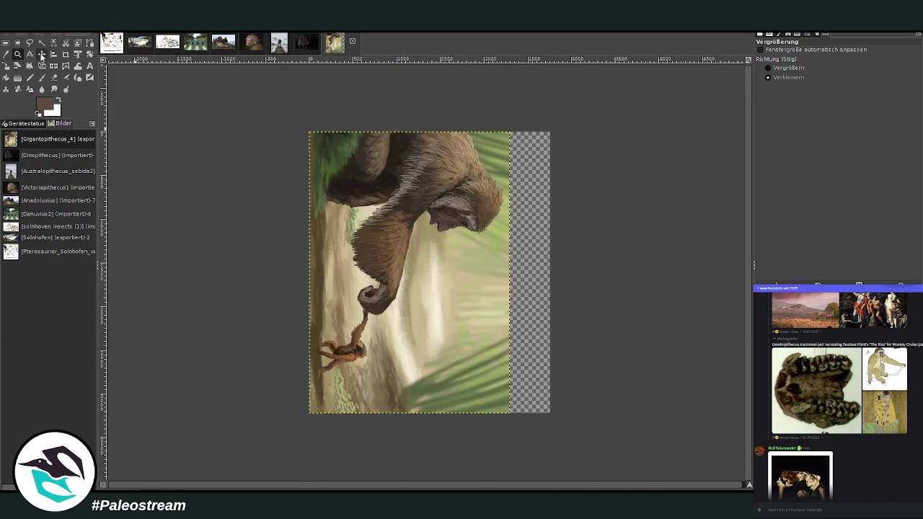
pyautogui.click(66, 55)
# Crop the canvas to the active layer's portrait painting.
pyautogui.moveTo(279, 111); pyautogui.dragTo(556, 455)
pyautogui.click(760, 49)
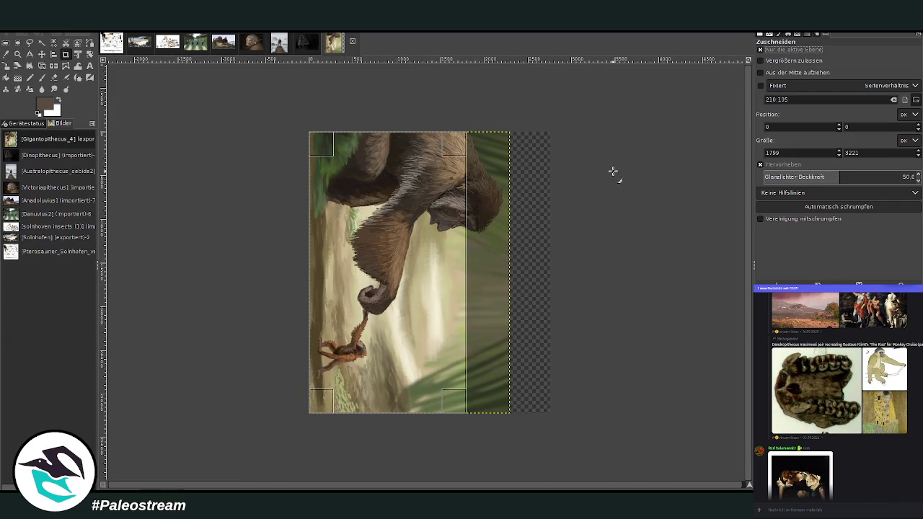
pyautogui.moveTo(451, 382); pyautogui.dragTo(553, 439)
pyautogui.click(760, 49)
pyautogui.click(408, 211)
# Zoom in, paste The Kiss, and move it toward the upper right.
pyautogui.click(17, 54)
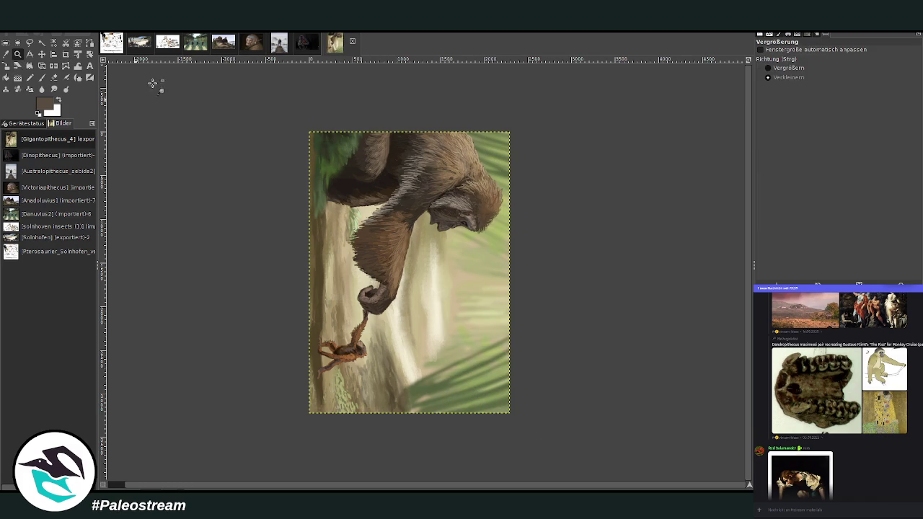
pyautogui.click(786, 68)
pyautogui.moveTo(274, 126); pyautogui.dragTo(526, 424)
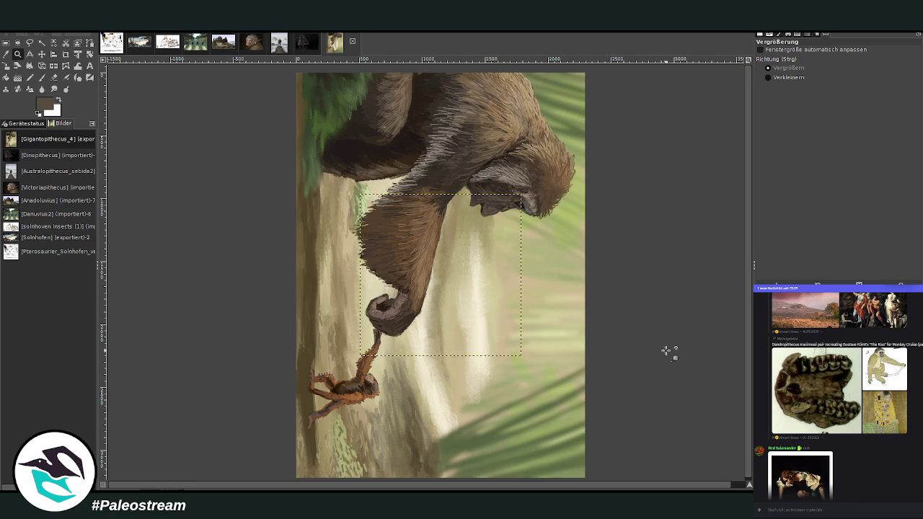
pyautogui.hotkey('ctrl', 'v')
pyautogui.click(42, 54)
pyautogui.moveTo(473, 237); pyautogui.dragTo(567, 171)
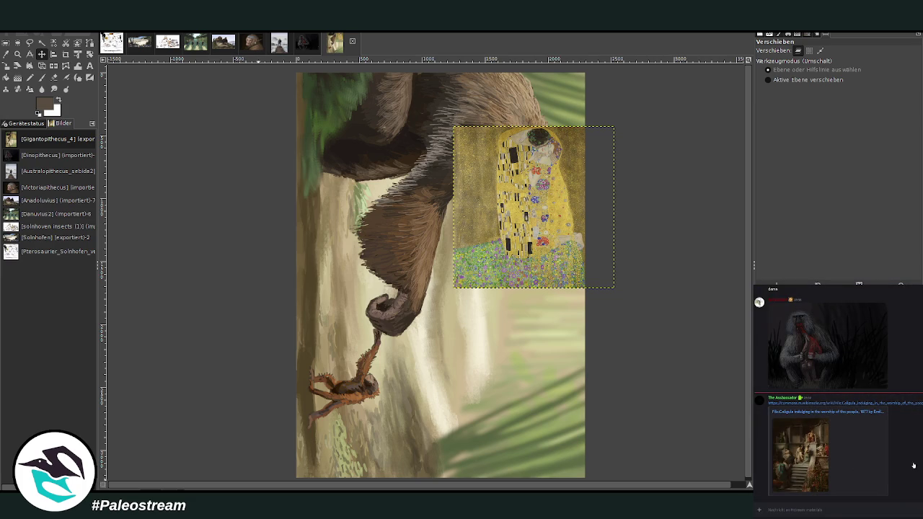
# Glance at a seal photo in another Discord channel, then paste a smaller copy of The Kiss.
pyautogui.hotkey('alt', 'Down')
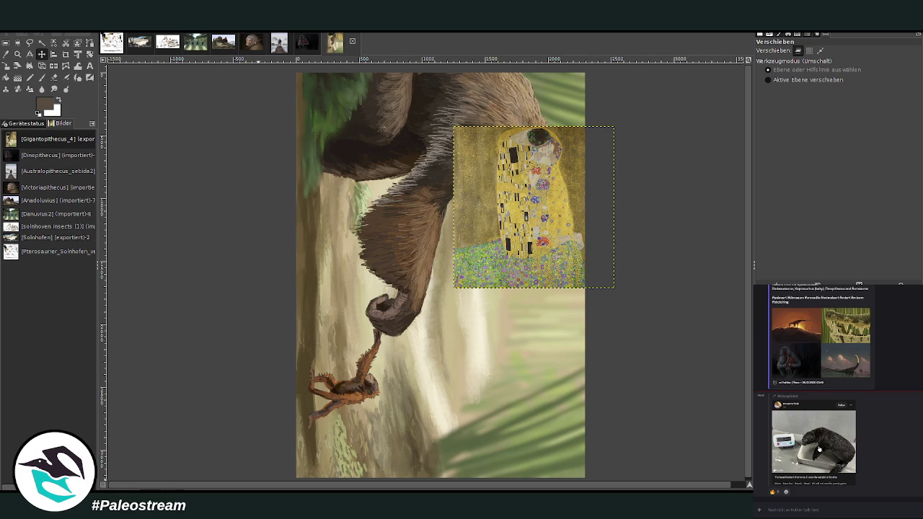
pyautogui.click(822, 449)
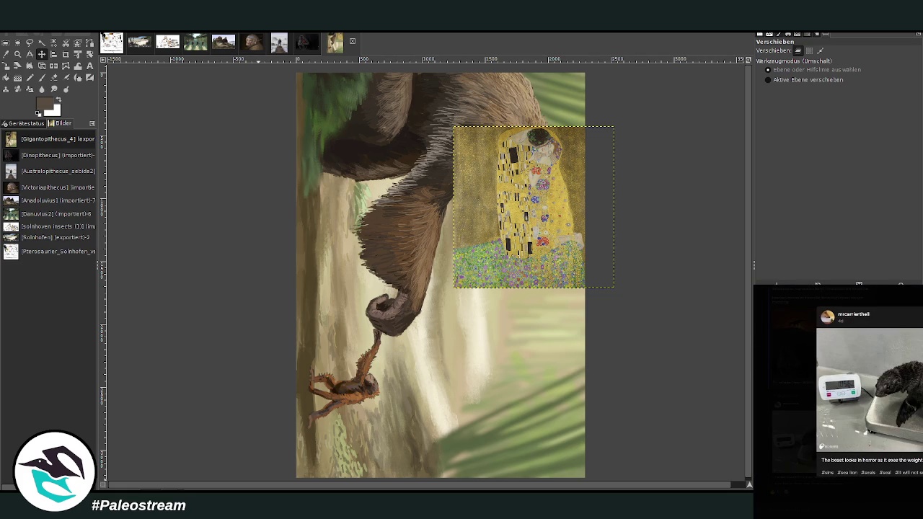
pyautogui.press('Escape')
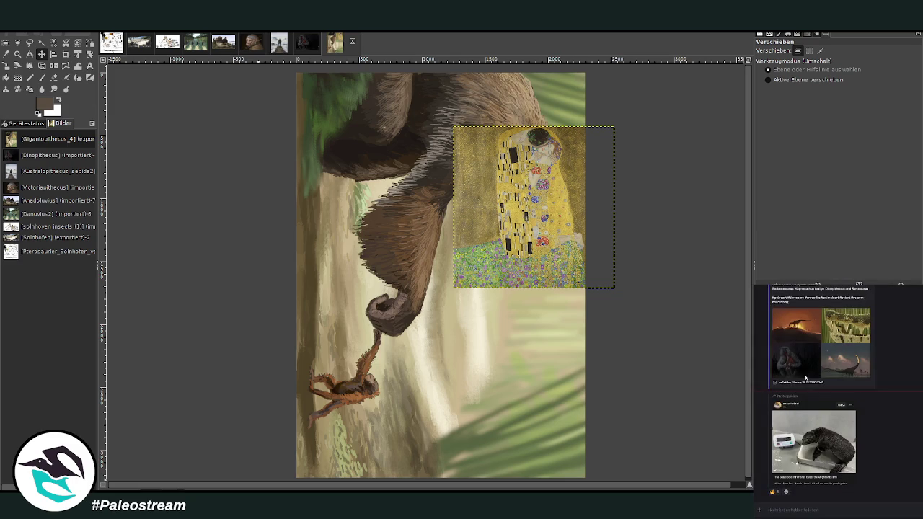
pyautogui.hotkey('alt', 'Down')
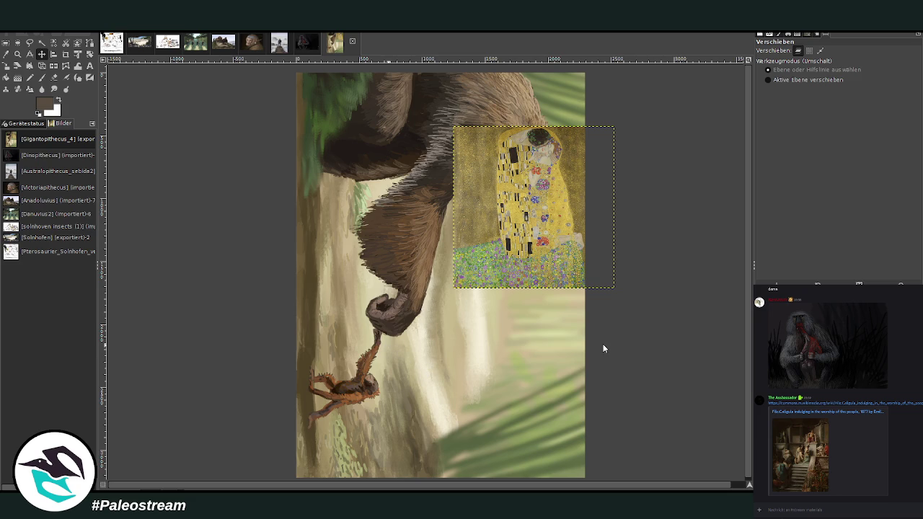
pyautogui.hotkey('ctrl', 'v')
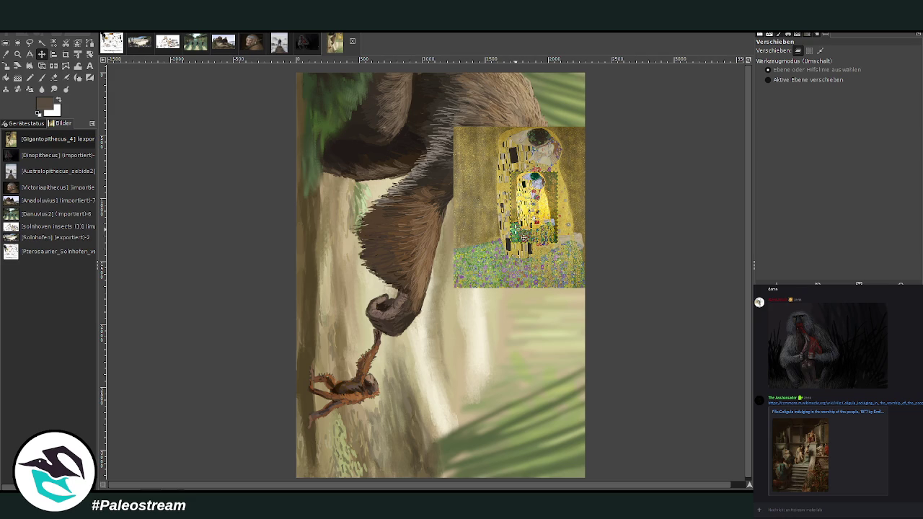
# Stack both Kiss copies along the top right edge.
pyautogui.moveTo(529, 227); pyautogui.dragTo(550, 381)
pyautogui.moveTo(536, 270); pyautogui.dragTo(560, 197)
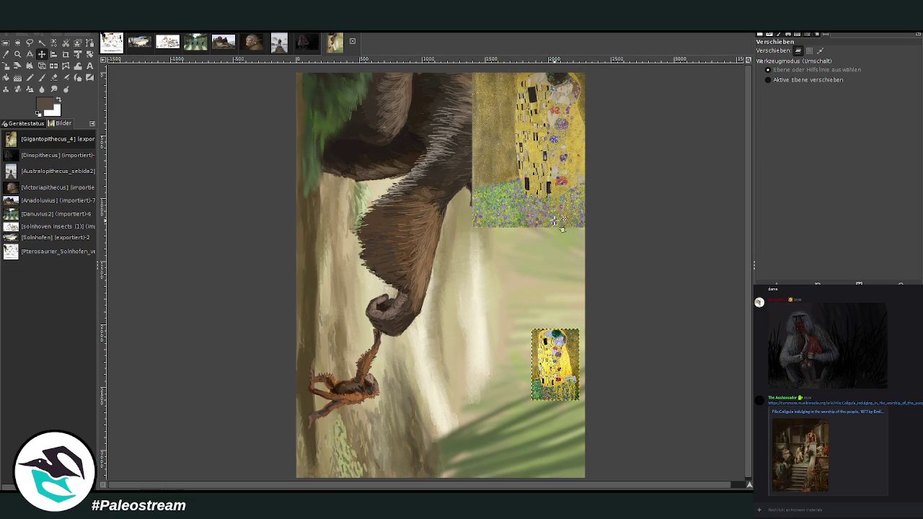
pyautogui.moveTo(542, 379)
pyautogui.mouseDown()
pyautogui.moveTo(546, 279)
pyautogui.moveTo(560, 254)
pyautogui.mouseUp()
# On the background layer, paint brown over most of the painting with a size-1096, 100%-opacity brush.
pyautogui.click(267, 292)
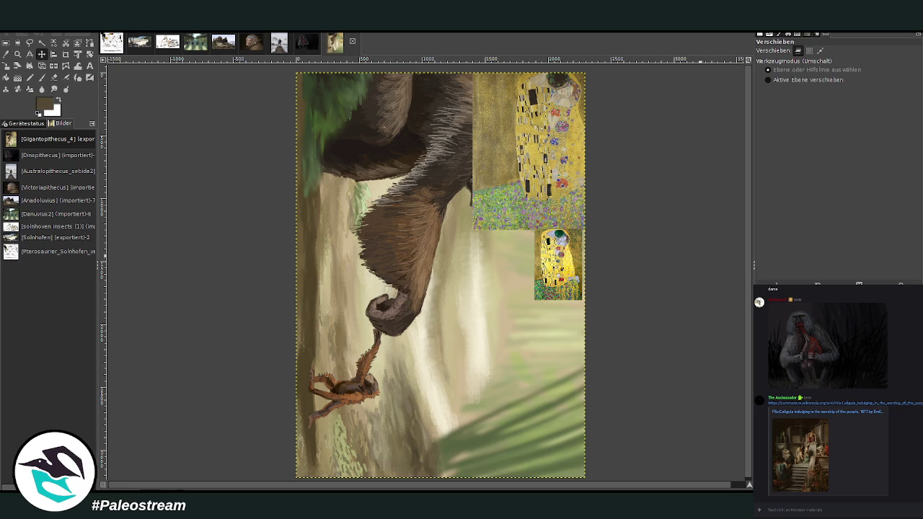
pyautogui.click(42, 77)
pyautogui.moveTo(822, 105); pyautogui.dragTo(864, 102)
pyautogui.moveTo(865, 66); pyautogui.dragTo(901, 67)
pyautogui.moveTo(408, 118)
pyautogui.mouseDown()
pyautogui.moveTo(367, 82)
pyautogui.moveTo(309, 123)
pyautogui.mouseUp()
pyautogui.moveTo(288, 93); pyautogui.dragTo(339, 162)
pyautogui.moveTo(409, 153)
pyautogui.mouseDown()
pyautogui.moveTo(279, 134)
pyautogui.moveTo(289, 463)
pyautogui.moveTo(598, 454)
pyautogui.moveTo(610, 101)
pyautogui.mouseUp()
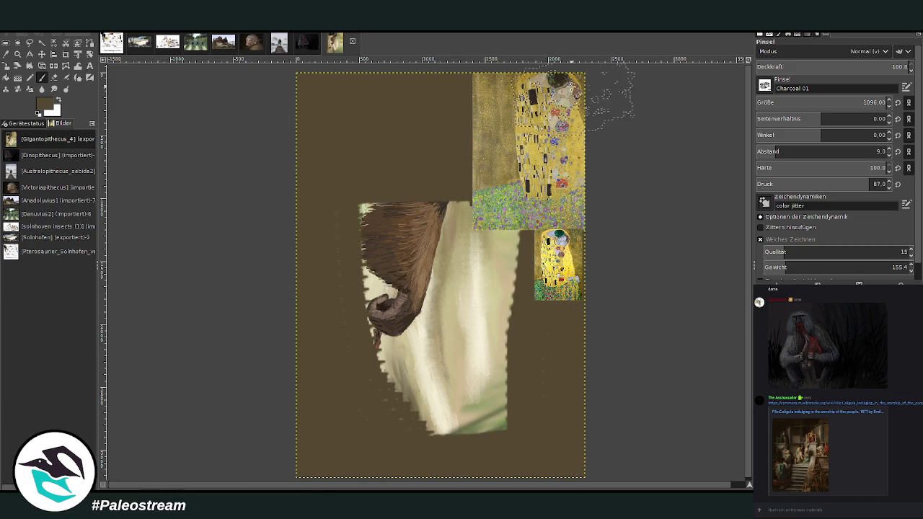
# Paint the remaining central strip brown so the whole ape painting is covered.
pyautogui.moveTo(377, 96)
pyautogui.mouseDown()
pyautogui.moveTo(391, 176)
pyautogui.moveTo(474, 401)
pyautogui.moveTo(446, 361)
pyautogui.moveTo(503, 363)
pyautogui.moveTo(452, 422)
pyautogui.moveTo(391, 298)
pyautogui.moveTo(378, 435)
pyautogui.mouseUp()
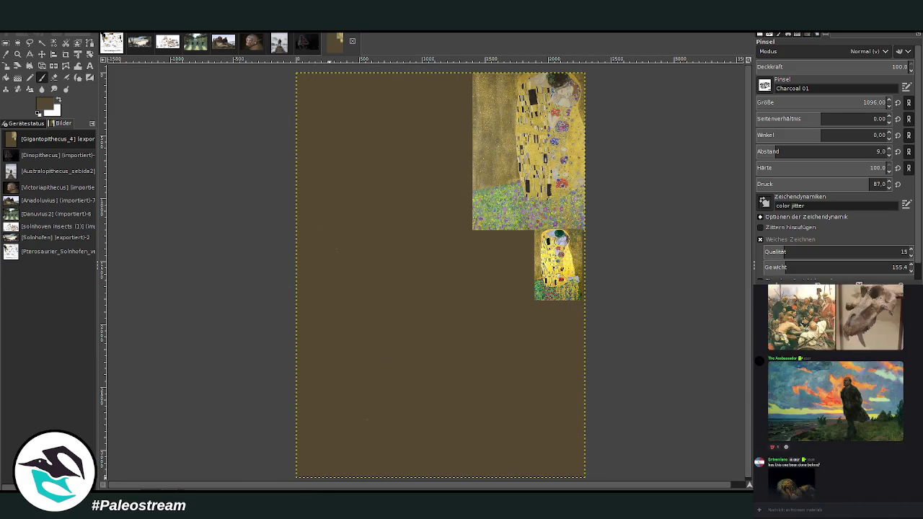
pyautogui.scroll(3, 913, 402)
pyautogui.scroll(3, 913, 402)
pyautogui.scroll(3, 913, 403)
pyautogui.scroll(3, 913, 403)
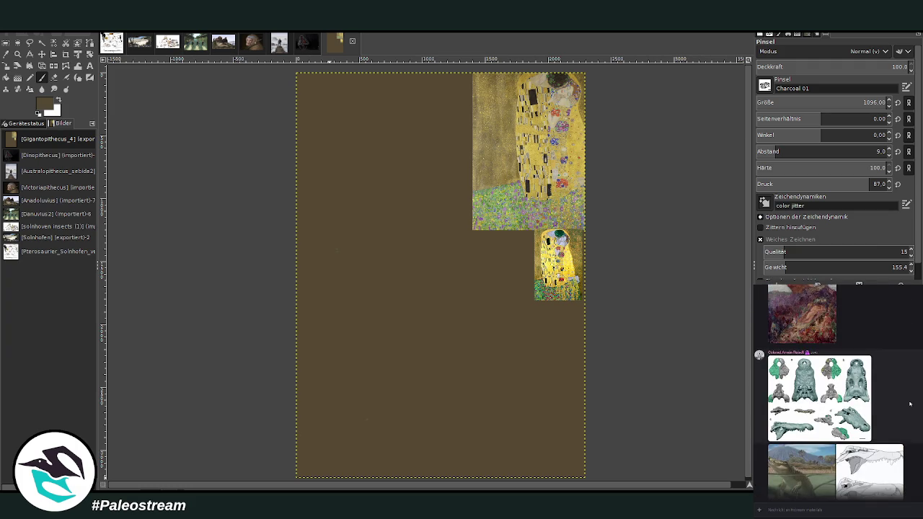
# Preview an image in Discord, then open and dismiss a message's context menu.
pyautogui.scroll(3, 913, 402)
pyautogui.scroll(3, 913, 402)
pyautogui.scroll(3, 912, 402)
pyautogui.scroll(2, 910, 401)
pyautogui.scroll(3, 910, 401)
pyautogui.scroll(3, 910, 401)
pyautogui.click(793, 404)
pyautogui.press('Escape')
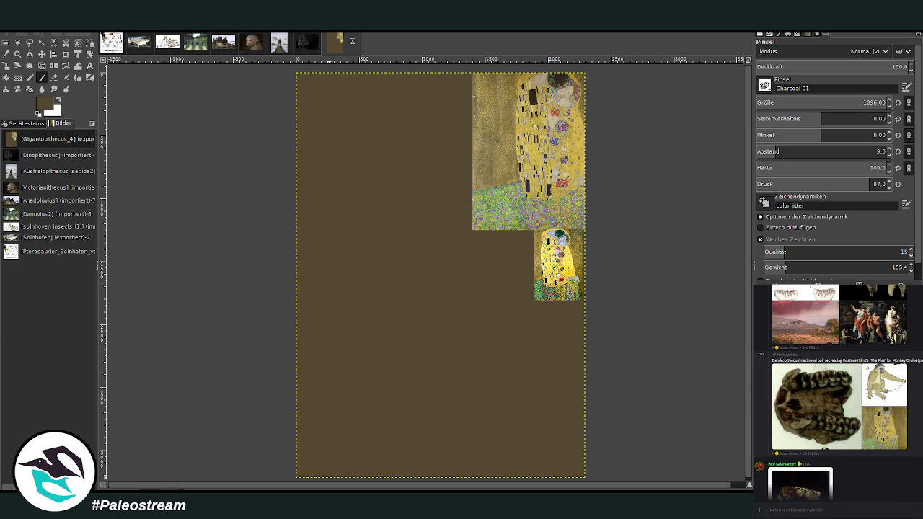
pyautogui.rightClick(780, 360)
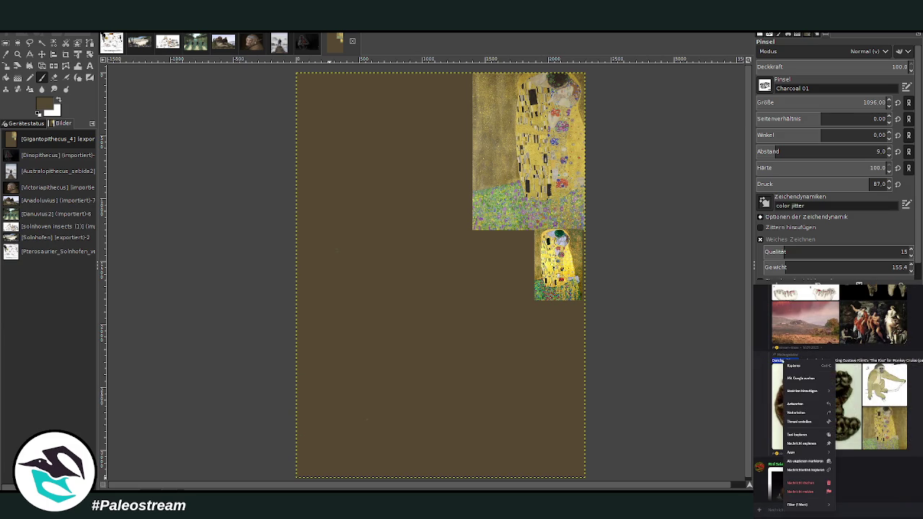
pyautogui.click(793, 382)
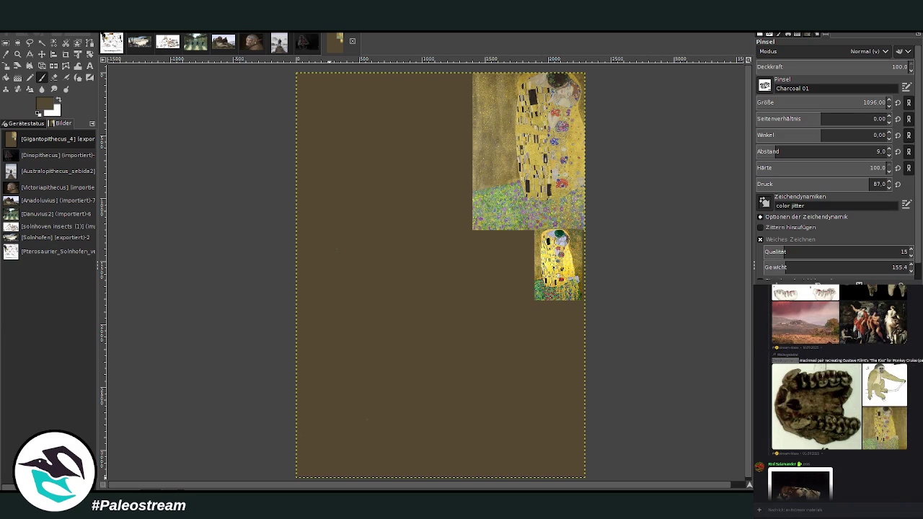
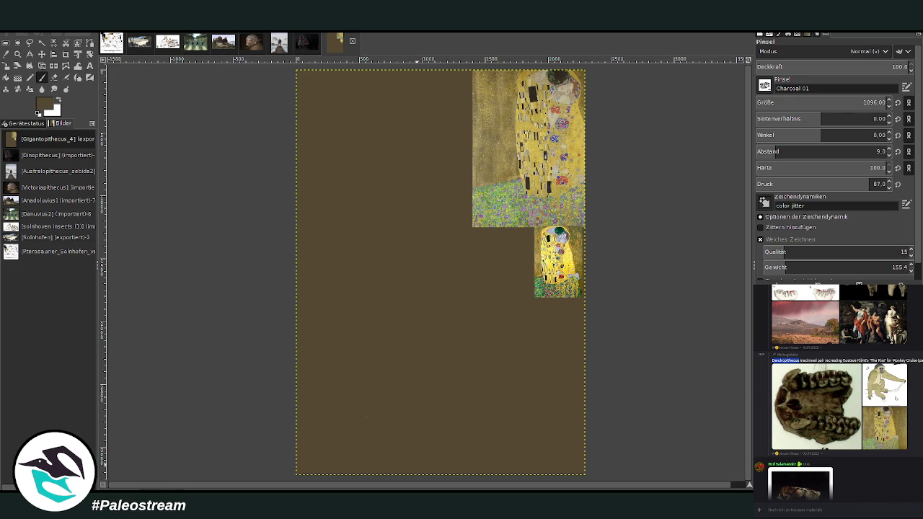
# Paste the gibbon photo, crop it tight around the gibbon, and place it below the small Kiss copy.
pyautogui.click(885, 384)
pyautogui.press('Escape')
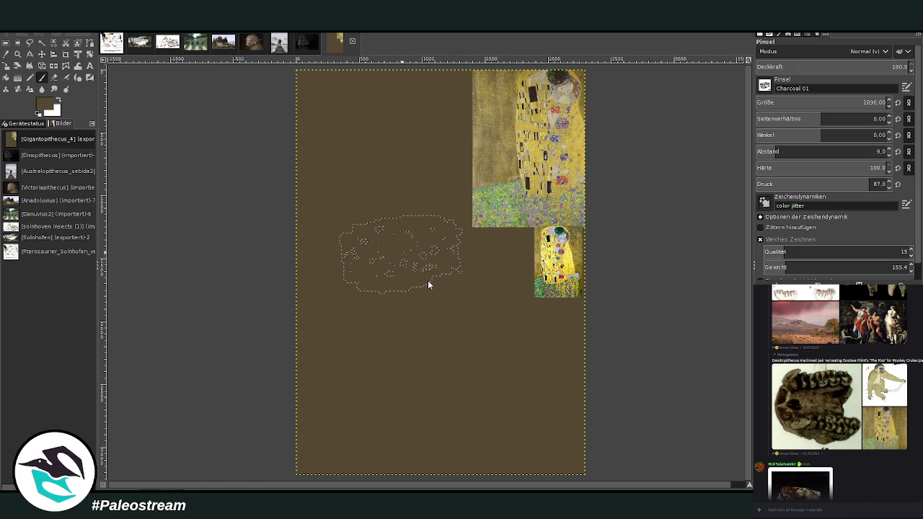
pyautogui.hotkey('ctrl', 'v')
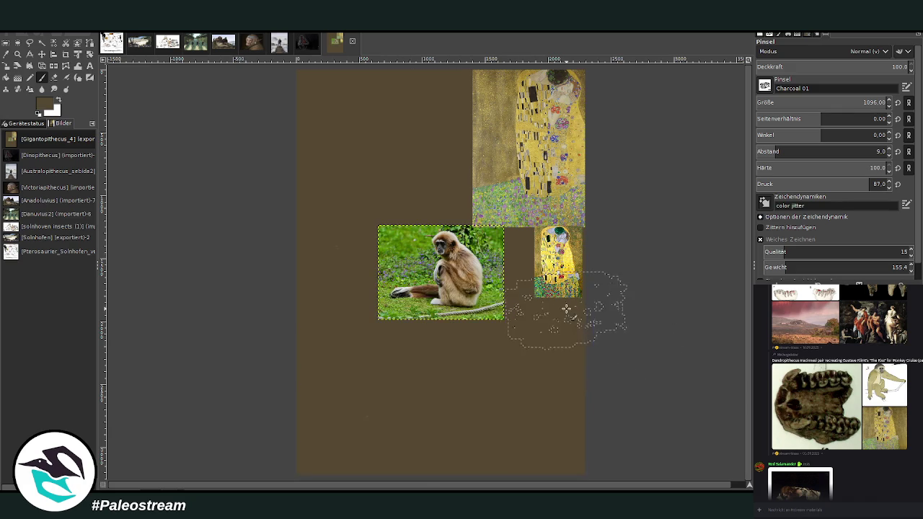
pyautogui.click(65, 55)
pyautogui.moveTo(388, 225); pyautogui.dragTo(485, 320)
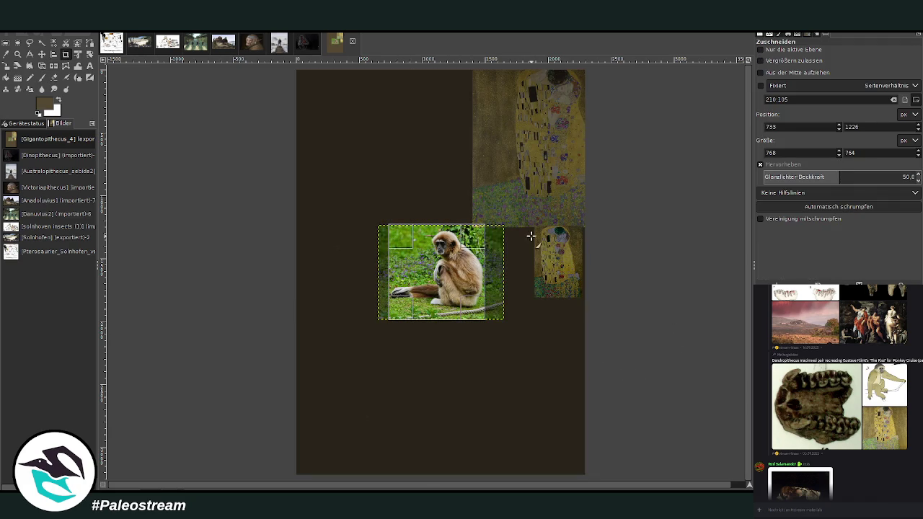
pyautogui.click(447, 262)
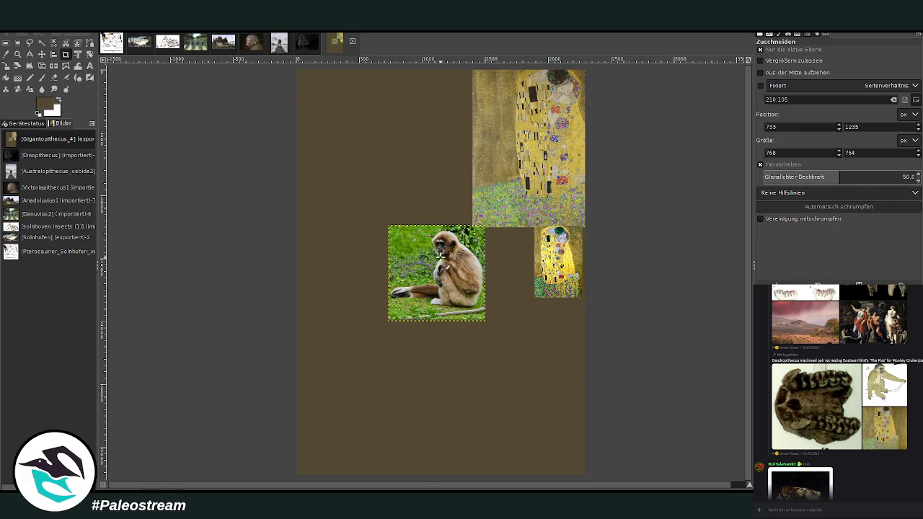
pyautogui.click(42, 54)
pyautogui.moveTo(414, 264); pyautogui.dragTo(524, 341)
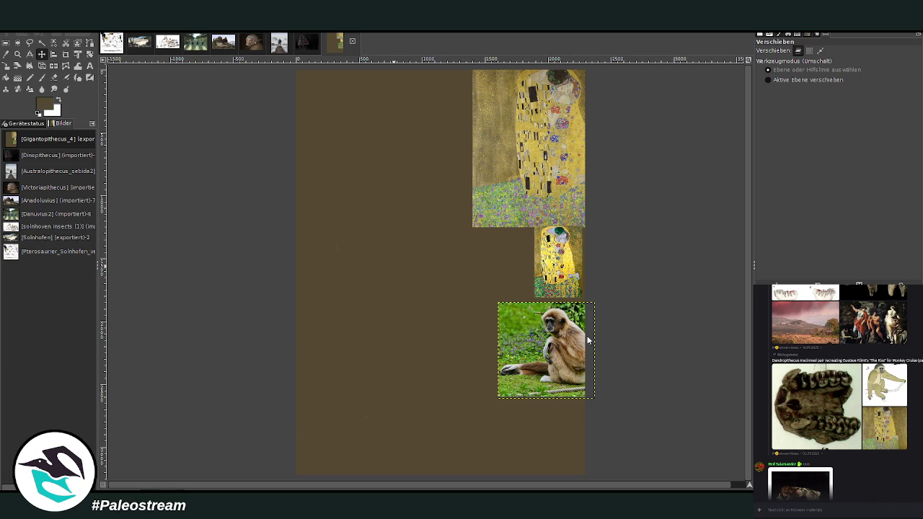
# Paste the colobus monkey photo onto the canvas and post it in the Discord chat.
pyautogui.hotkey('ctrl', 'v')
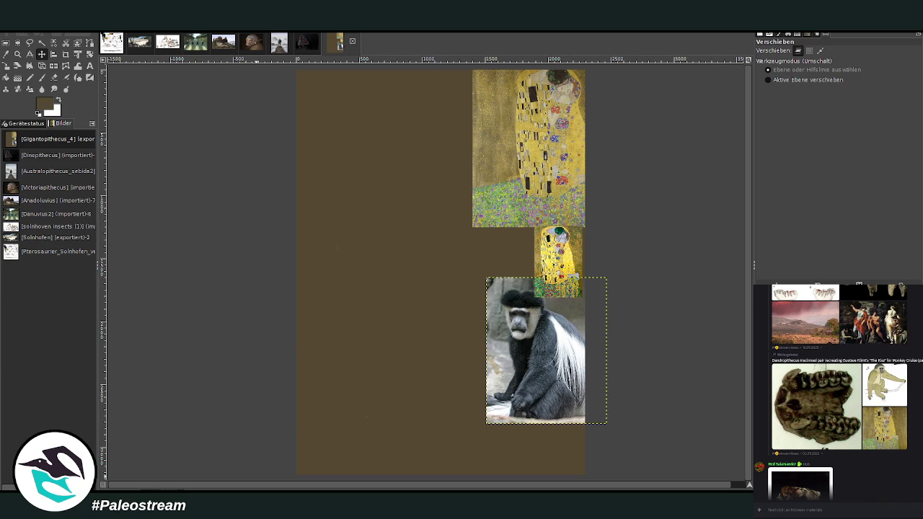
pyautogui.click(827, 510)
pyautogui.hotkey('ctrl', 'v')
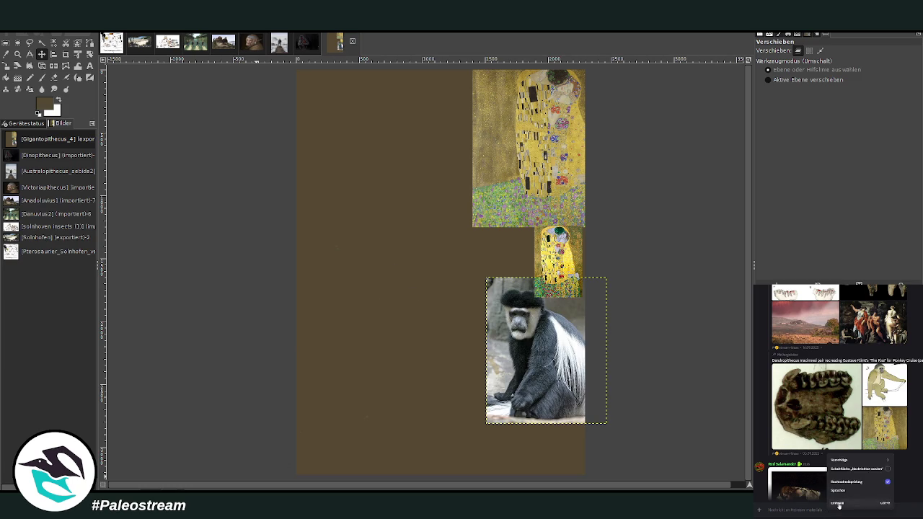
pyautogui.press('Return')
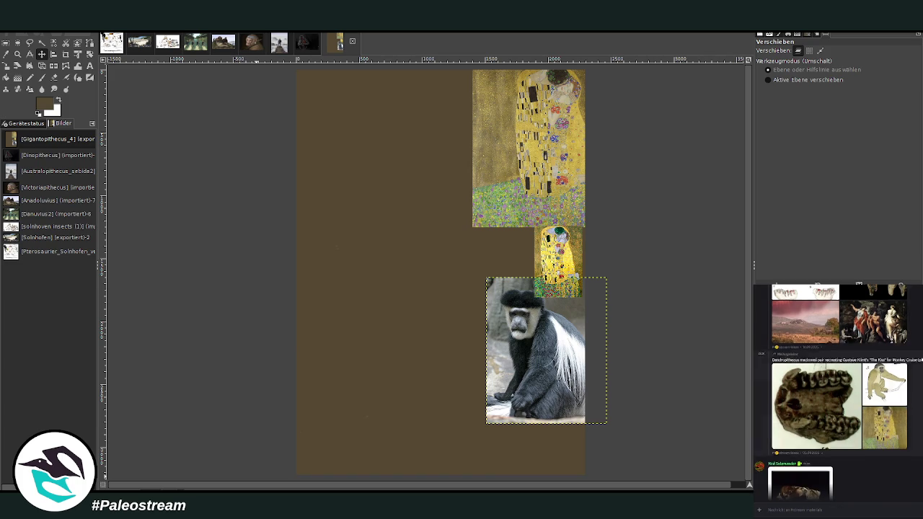
# Scroll back up through the earlier chat messages.
pyautogui.scroll(5, 916, 393)
pyautogui.scroll(5, 916, 392)
pyautogui.scroll(5, 916, 392)
pyautogui.scroll(5, 914, 392)
pyautogui.scroll(5, 913, 391)
pyautogui.scroll(3, 909, 389)
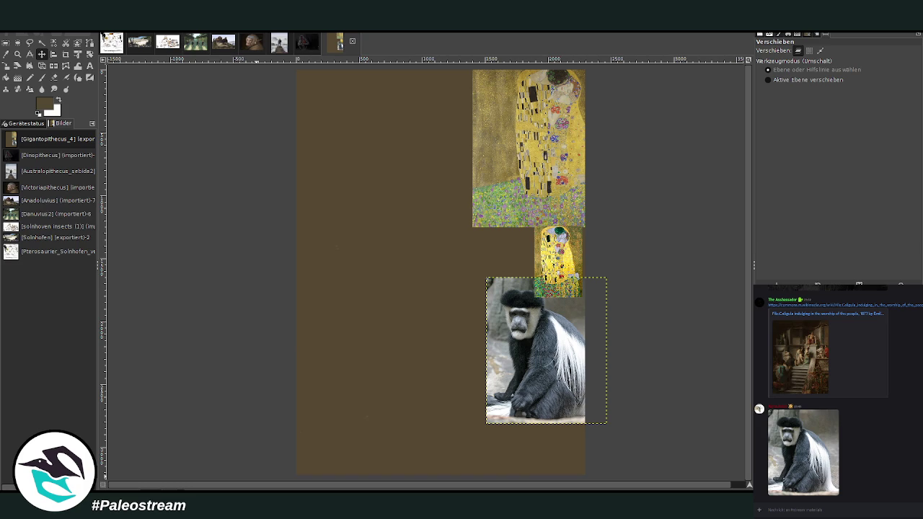
pyautogui.hotkey('shift', 's')
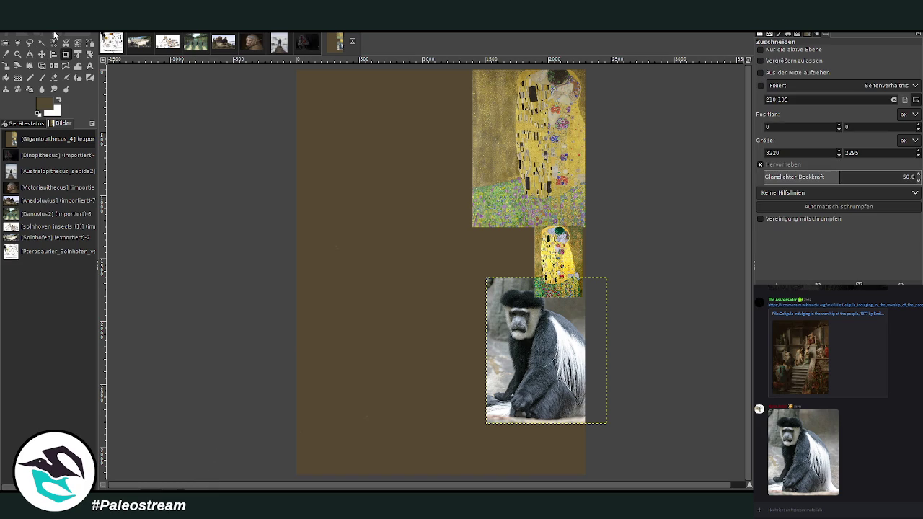
# Zoom in on the canvas and make the full-canvas background layer active.
pyautogui.click(17, 54)
pyautogui.moveTo(281, 99); pyautogui.dragTo(595, 441)
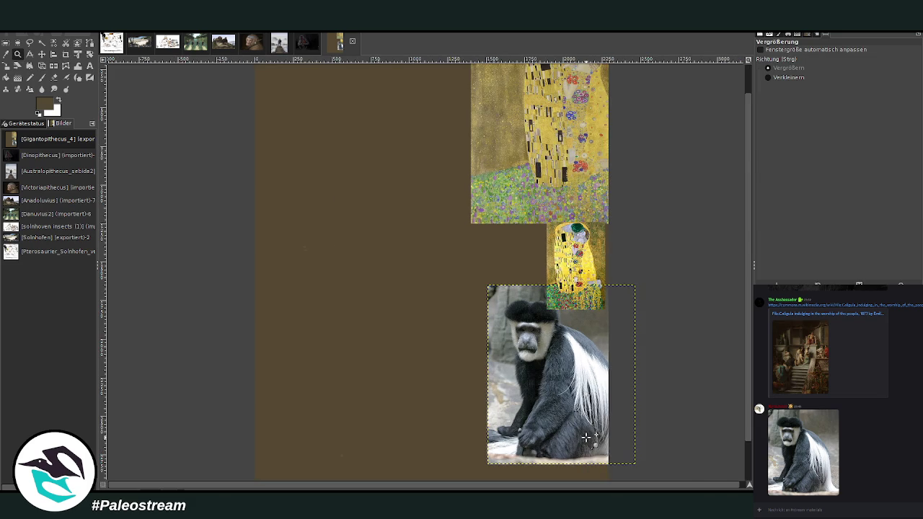
pyautogui.press('pagedown')
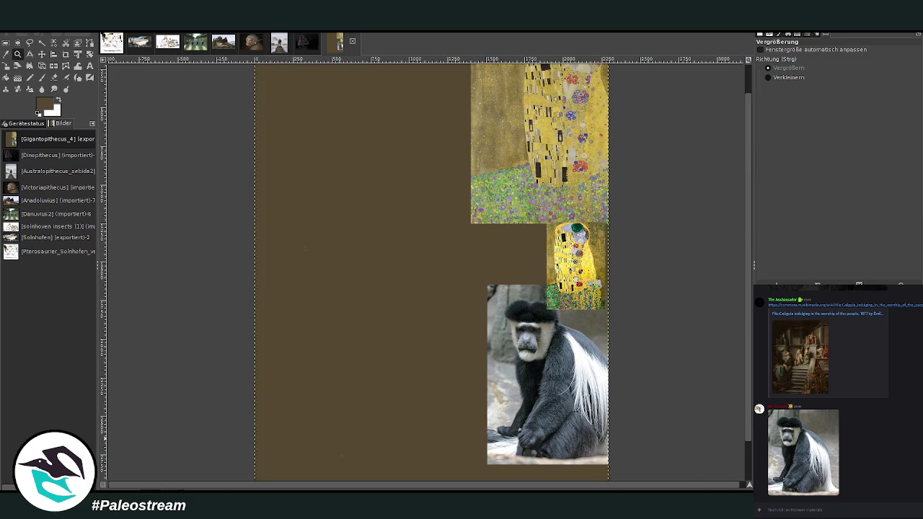
pyautogui.press('p')
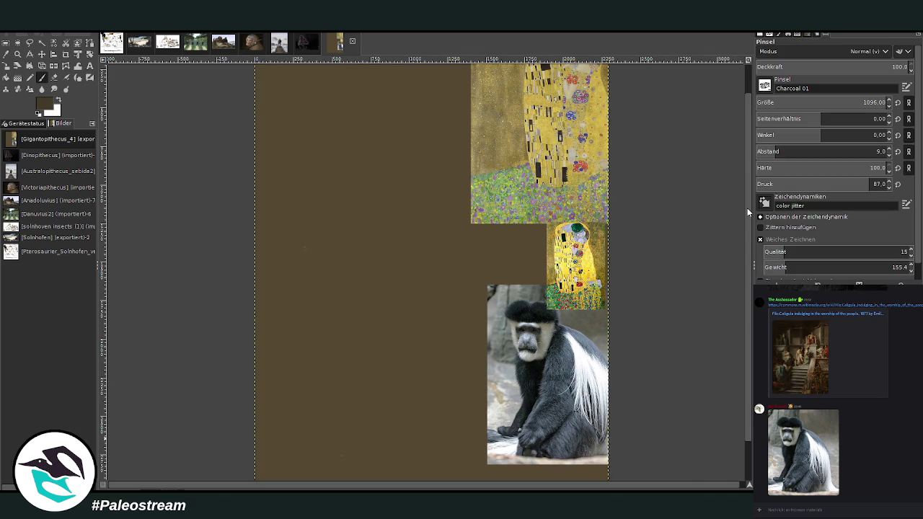
# Shade the brown background with a vertical and a diagonal Linear gradient.
pyautogui.click(17, 77)
pyautogui.scroll(2, 798, 118)
pyautogui.click(874, 66)
pyautogui.moveTo(412, 186); pyautogui.dragTo(414, 465)
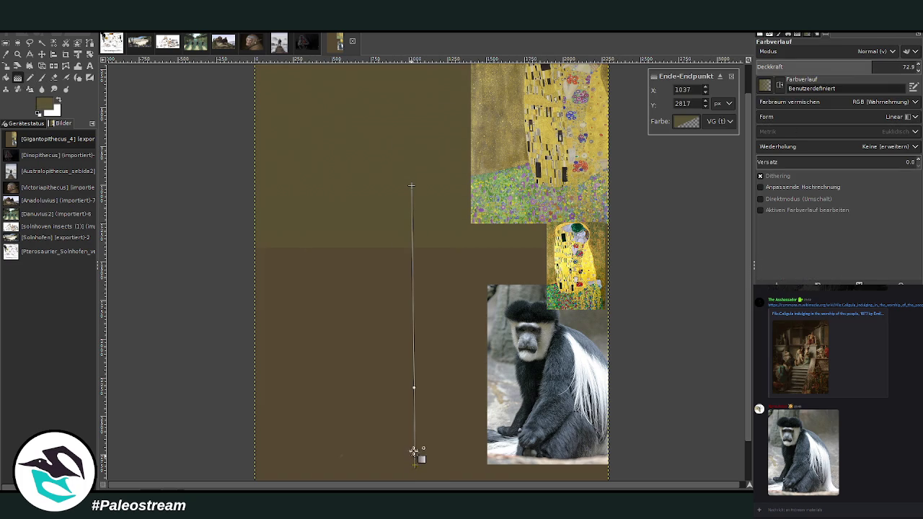
pyautogui.press('Return')
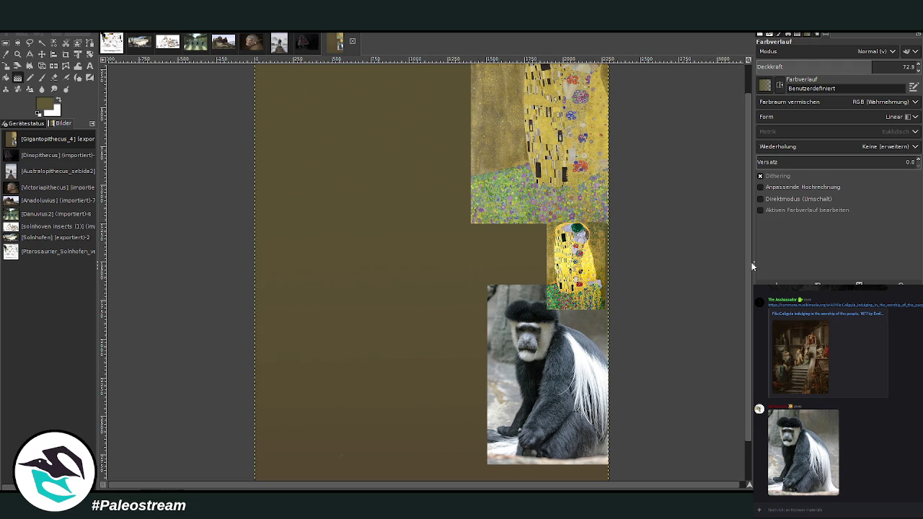
pyautogui.moveTo(325, 206); pyautogui.dragTo(480, 447)
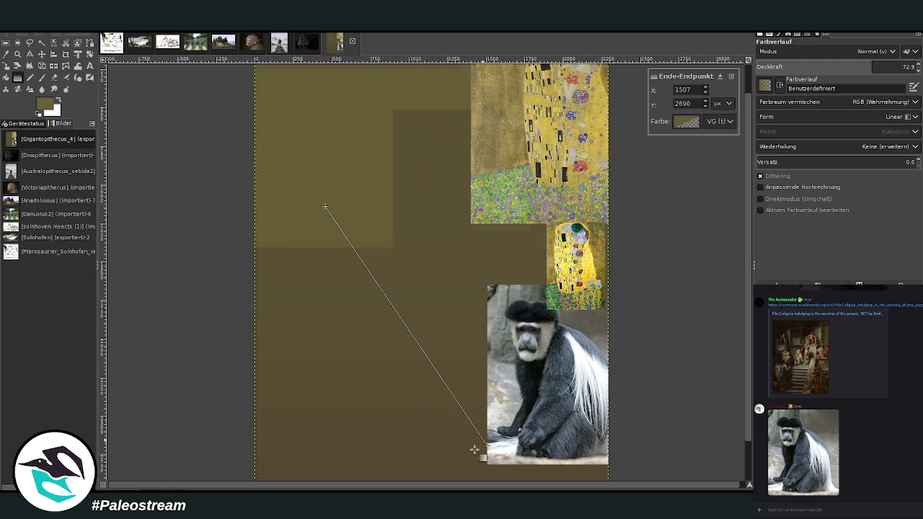
pyautogui.press('Return')
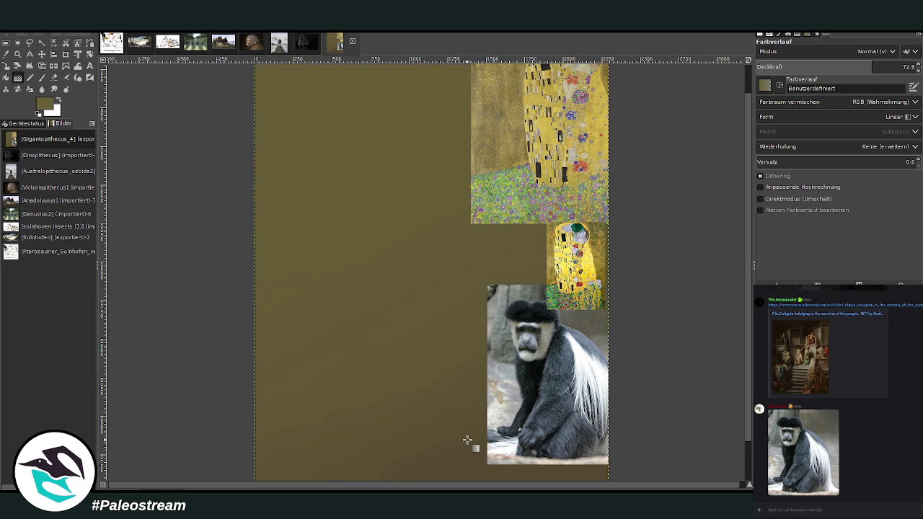
pyautogui.click(58, 99)
# Set the brush size to 825 and paint a green patch at the lower left.
pyautogui.click(41, 77)
pyautogui.moveTo(788, 103); pyautogui.dragTo(866, 102)
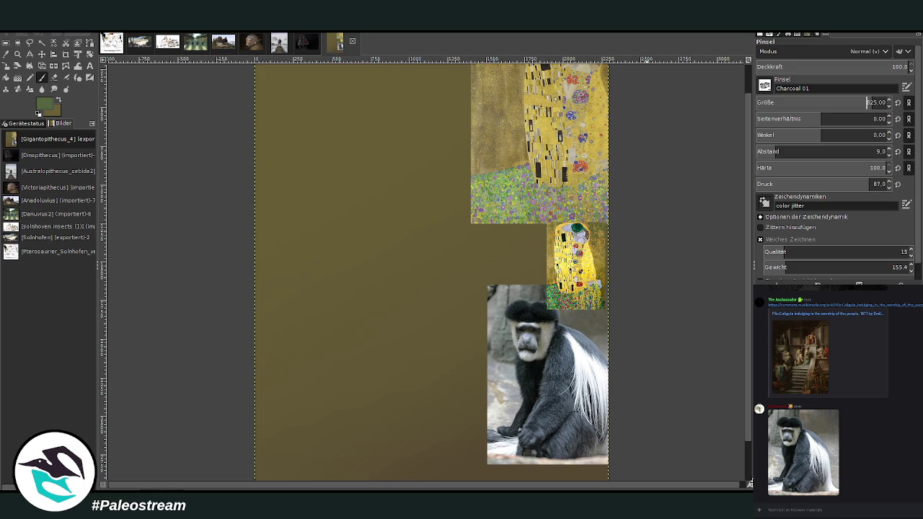
pyautogui.moveTo(256, 377)
pyautogui.mouseDown()
pyautogui.moveTo(373, 370)
pyautogui.moveTo(449, 389)
pyautogui.moveTo(439, 377)
pyautogui.moveTo(373, 420)
pyautogui.moveTo(253, 409)
pyautogui.moveTo(462, 377)
pyautogui.moveTo(453, 432)
pyautogui.moveTo(382, 483)
pyautogui.mouseUp()
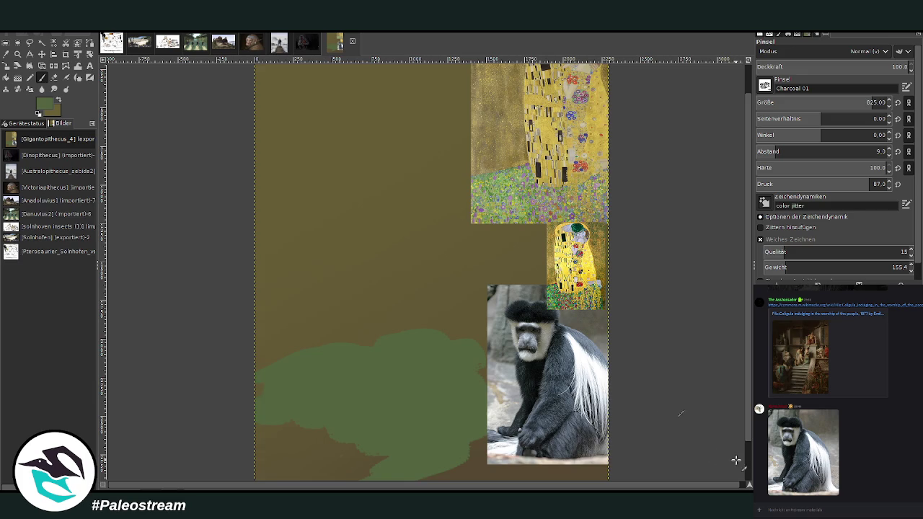
pyautogui.scroll(-2, 725, 458)
pyautogui.moveTo(422, 412)
pyautogui.mouseDown()
pyautogui.moveTo(346, 469)
pyautogui.moveTo(318, 452)
pyautogui.moveTo(299, 391)
pyautogui.moveTo(257, 397)
pyautogui.mouseUp()
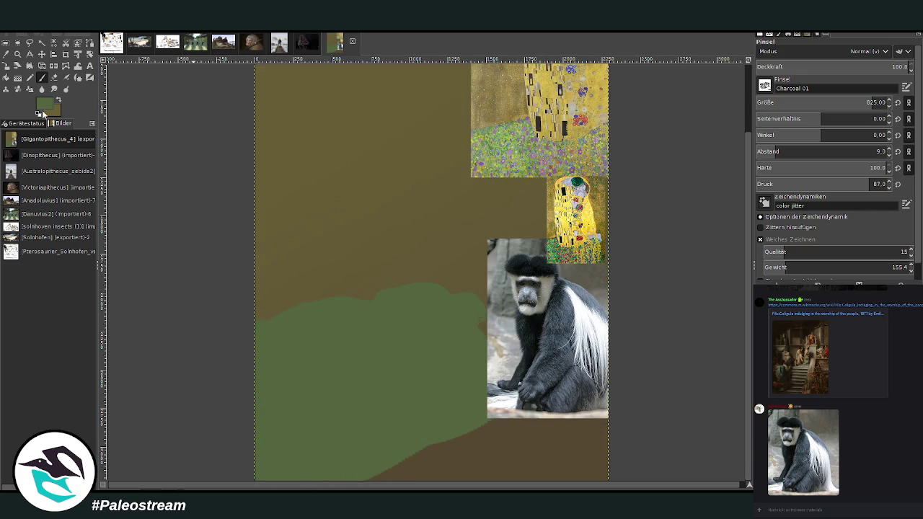
# Layer dark green strokes and a lighter green stroke over the green patch.
pyautogui.moveTo(491, 394)
pyautogui.mouseDown()
pyautogui.moveTo(457, 372)
pyautogui.moveTo(457, 362)
pyautogui.moveTo(469, 422)
pyautogui.moveTo(351, 484)
pyautogui.moveTo(383, 439)
pyautogui.moveTo(310, 482)
pyautogui.moveTo(385, 381)
pyautogui.moveTo(393, 390)
pyautogui.mouseUp()
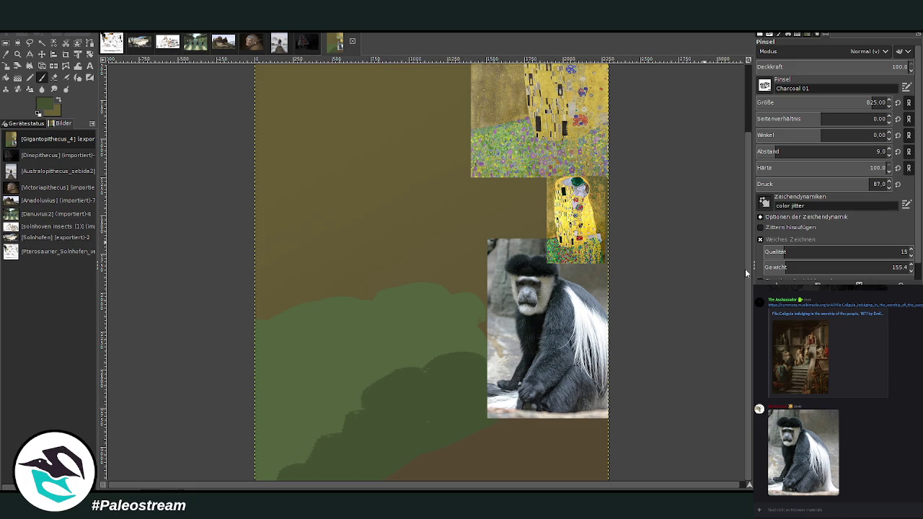
pyautogui.moveTo(473, 404)
pyautogui.mouseDown()
pyautogui.moveTo(354, 469)
pyautogui.moveTo(307, 440)
pyautogui.moveTo(317, 411)
pyautogui.moveTo(363, 373)
pyautogui.moveTo(418, 367)
pyautogui.moveTo(293, 437)
pyautogui.moveTo(289, 391)
pyautogui.moveTo(261, 396)
pyautogui.mouseUp()
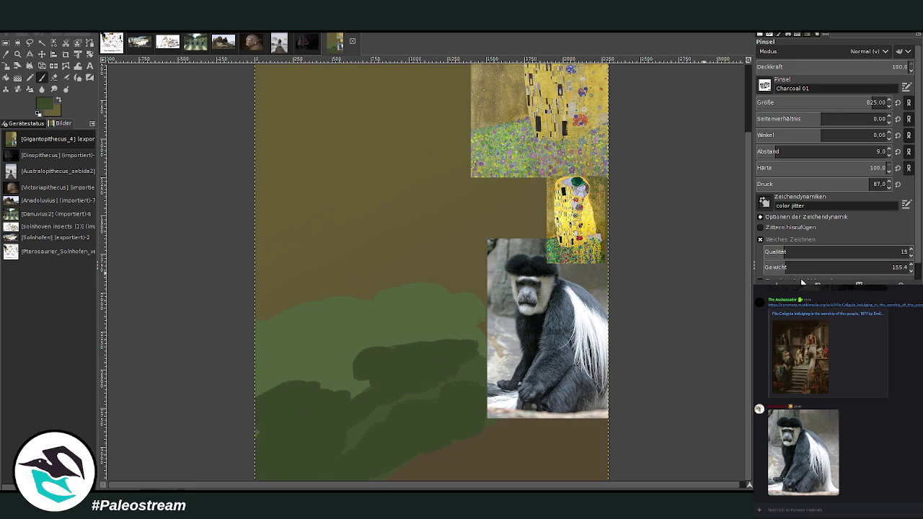
pyautogui.moveTo(366, 354); pyautogui.dragTo(310, 369)
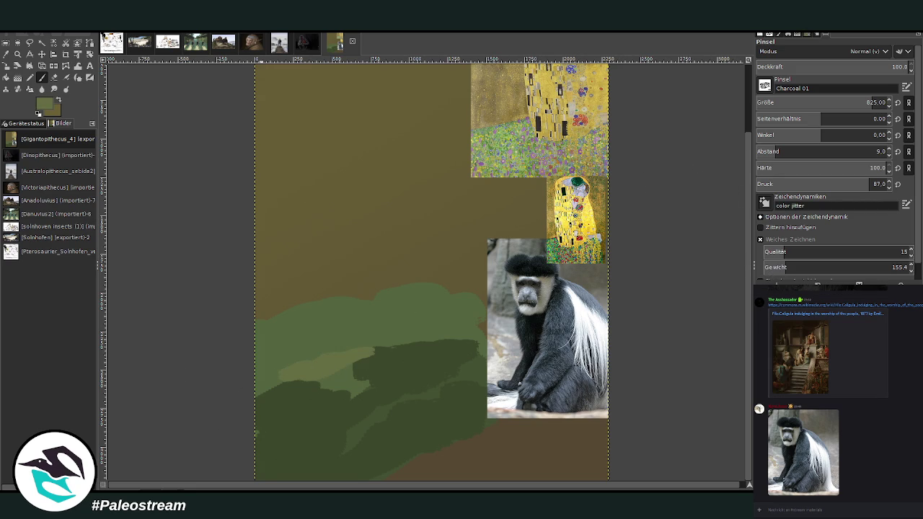
pyautogui.scroll(10, 764, 433)
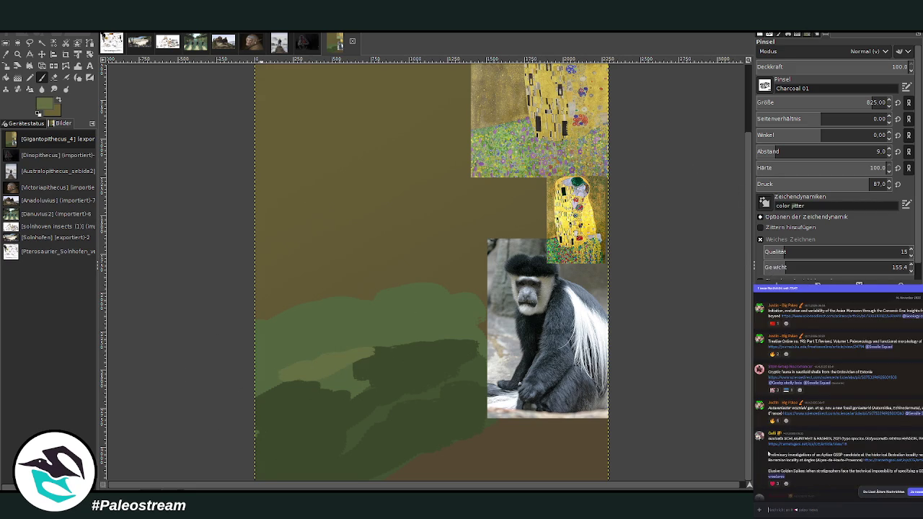
pyautogui.scroll(-5, 775, 457)
pyautogui.scroll(-5, 786, 465)
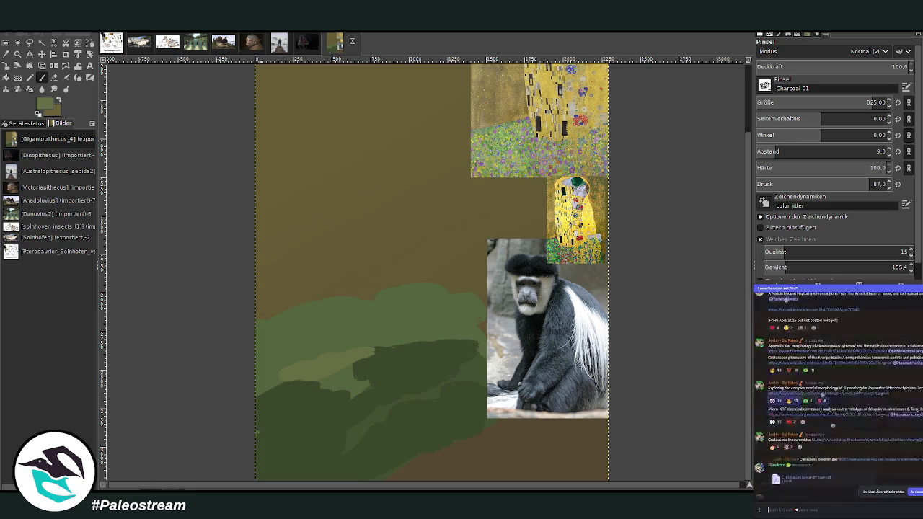
pyautogui.scroll(-5, 783, 461)
pyautogui.scroll(-5, 781, 460)
pyautogui.scroll(-5, 829, 461)
pyautogui.scroll(-5, 873, 464)
pyautogui.scroll(-5, 865, 461)
pyautogui.scroll(-5, 815, 451)
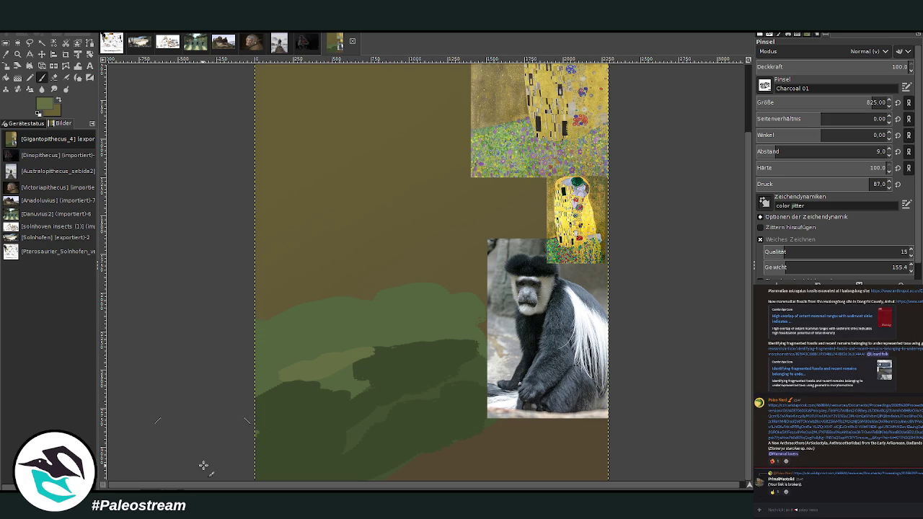
pyautogui.scroll(2, 748, 339)
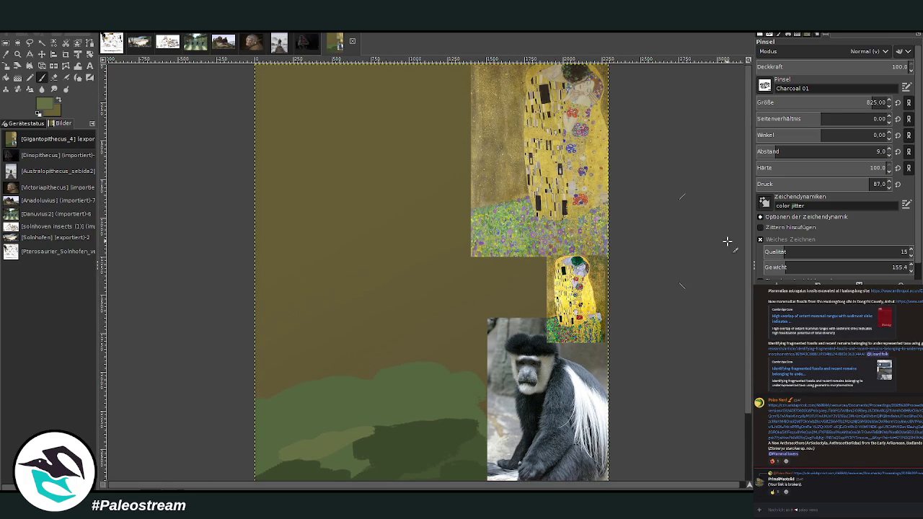
# Swap the colours, set the brush size to 63, and sketch two thin curves.
pyautogui.click(58, 101)
pyautogui.click(872, 102)
pyautogui.write('53')
pyautogui.press('Return')
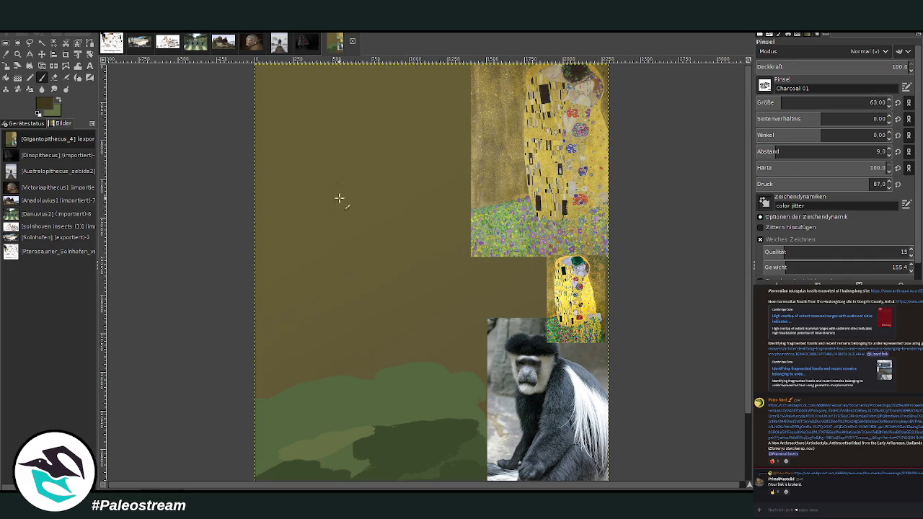
pyautogui.moveTo(346, 166); pyautogui.dragTo(333, 324)
pyautogui.moveTo(335, 192); pyautogui.dragTo(333, 285)
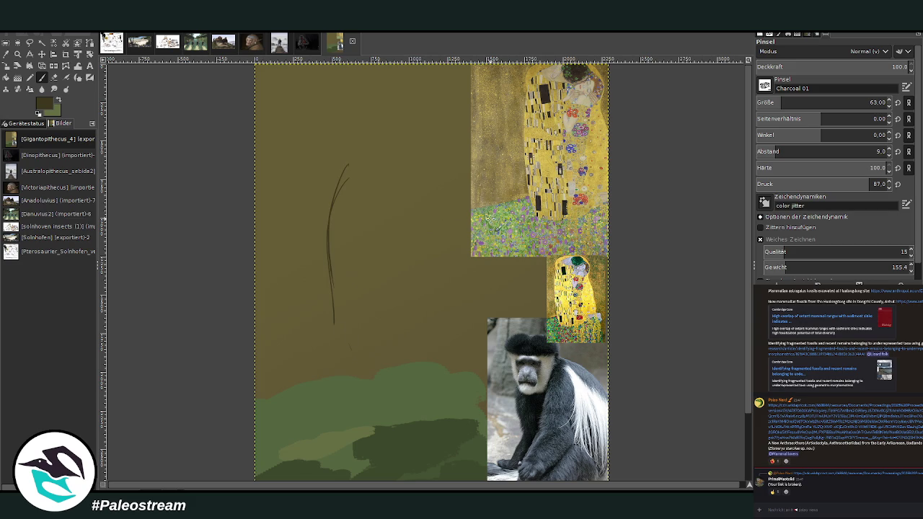
# Rearrange the reference photos, leaving the colobus photo at the lower right.
pyautogui.click(41, 54)
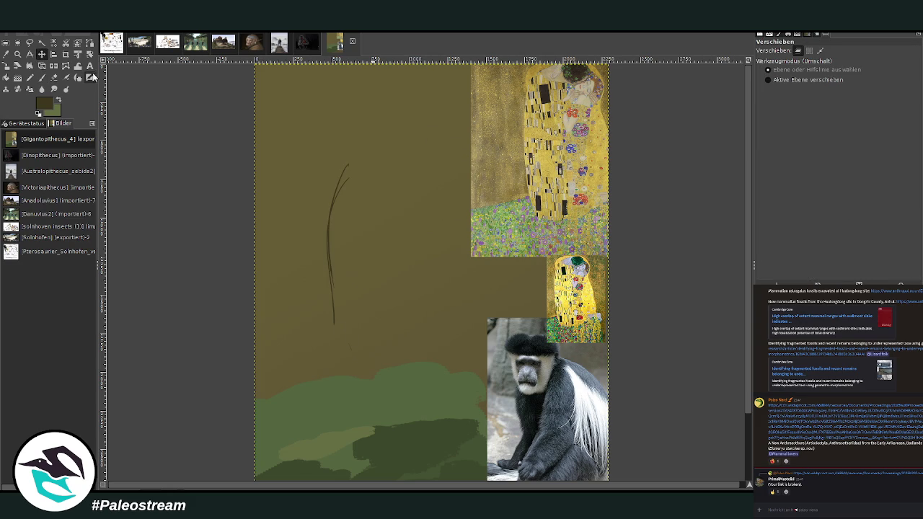
pyautogui.moveTo(518, 343); pyautogui.dragTo(368, 185)
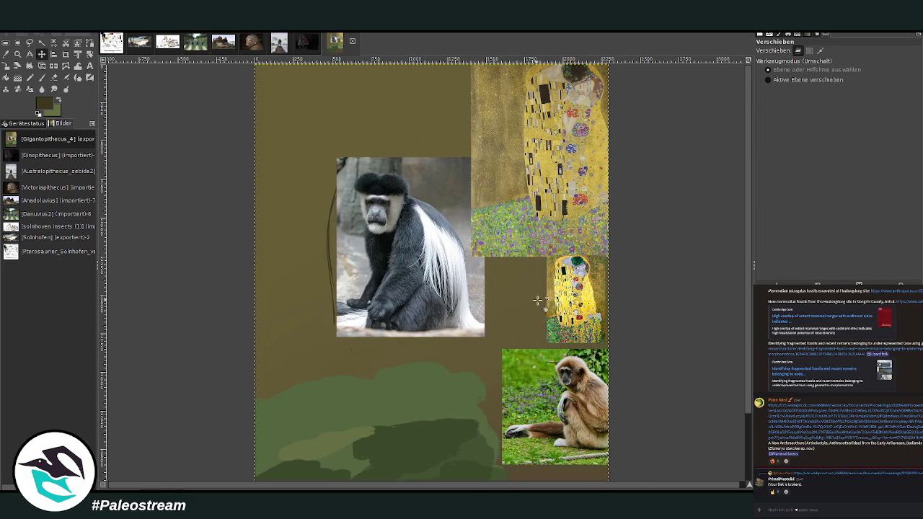
pyautogui.moveTo(546, 367); pyautogui.dragTo(378, 87)
pyautogui.moveTo(597, 280); pyautogui.dragTo(377, 413)
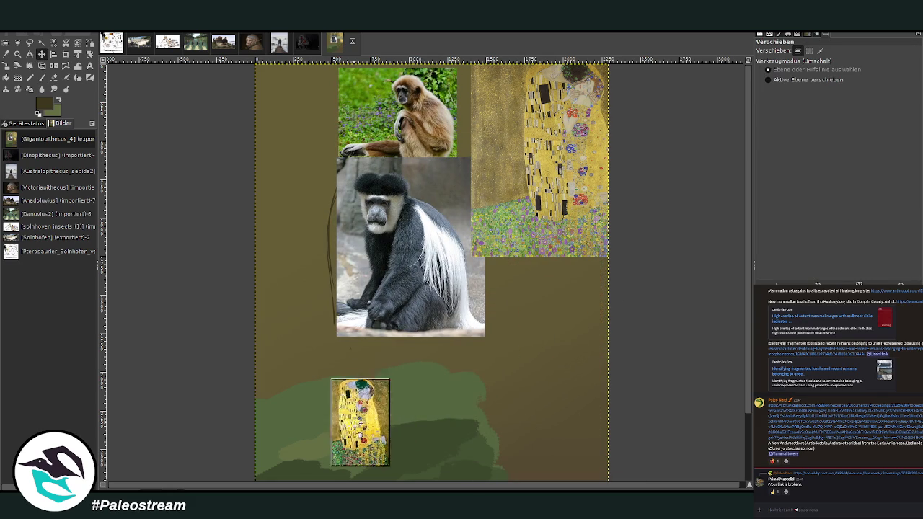
pyautogui.hotkey('ctrl', 'z')
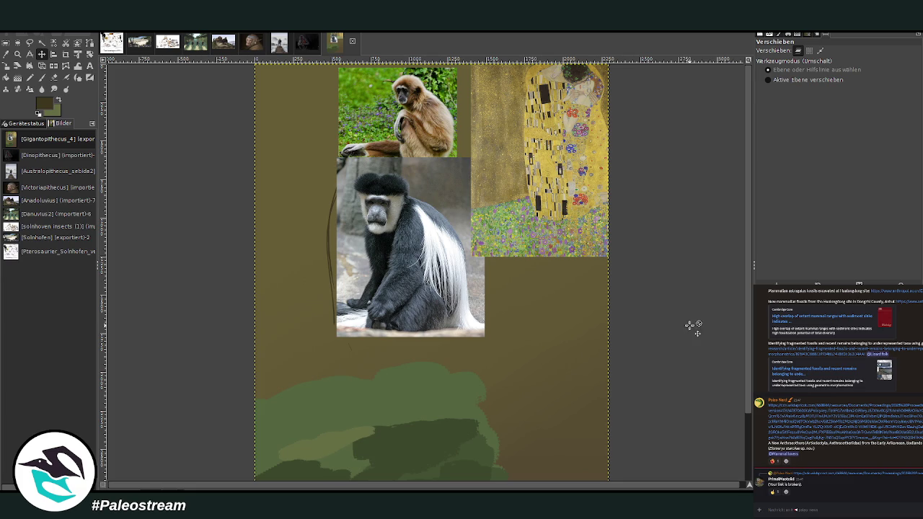
pyautogui.moveTo(405, 242); pyautogui.dragTo(524, 429)
# Lower the Kiss copy and move the gibbon photo to the upper right edge.
pyautogui.scroll(-3, 700, 422)
pyautogui.moveTo(543, 272); pyautogui.dragTo(545, 328)
pyautogui.moveTo(538, 142); pyautogui.dragTo(547, 313)
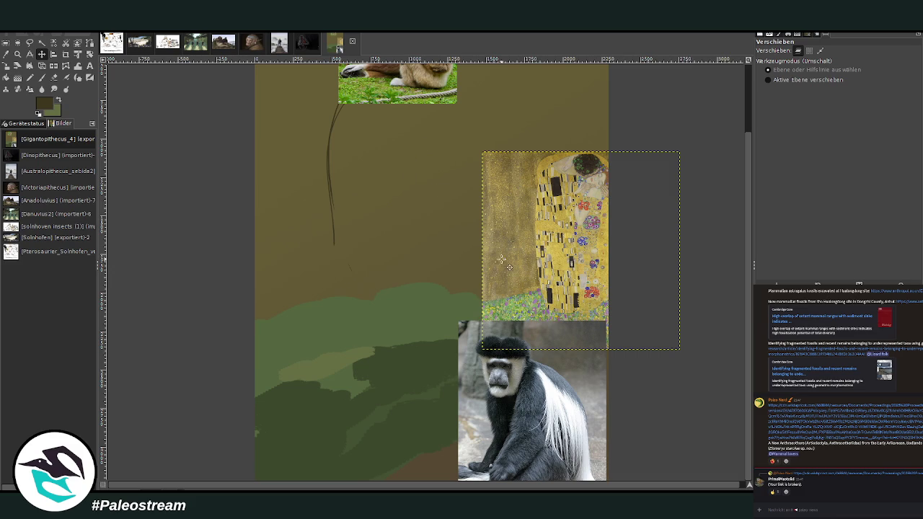
pyautogui.moveTo(561, 265); pyautogui.dragTo(565, 298)
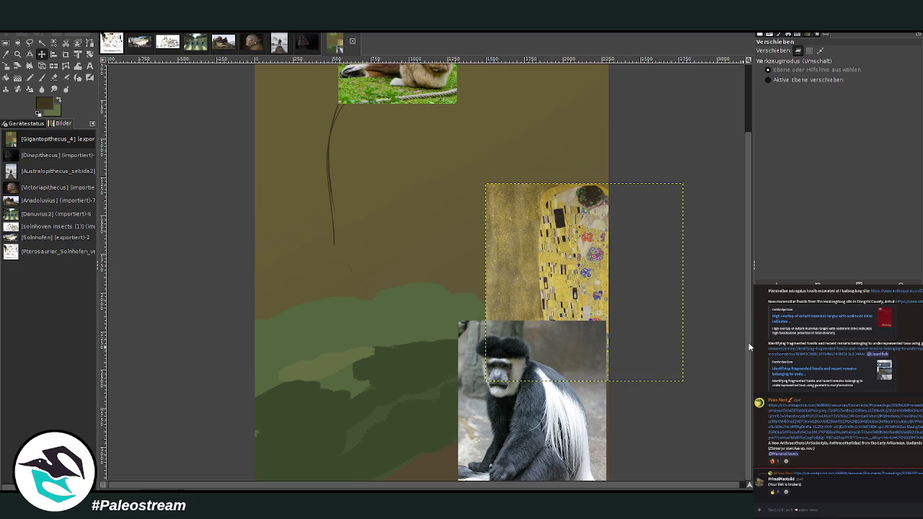
pyautogui.scroll(3, 688, 193)
pyautogui.press('pagedown')
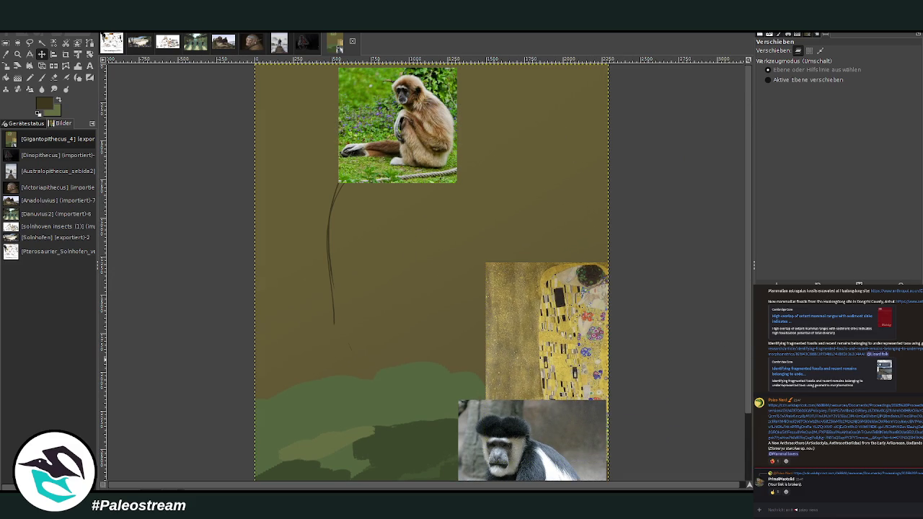
pyautogui.moveTo(380, 100)
pyautogui.mouseDown()
pyautogui.moveTo(572, 198)
pyautogui.moveTo(563, 170)
pyautogui.mouseUp()
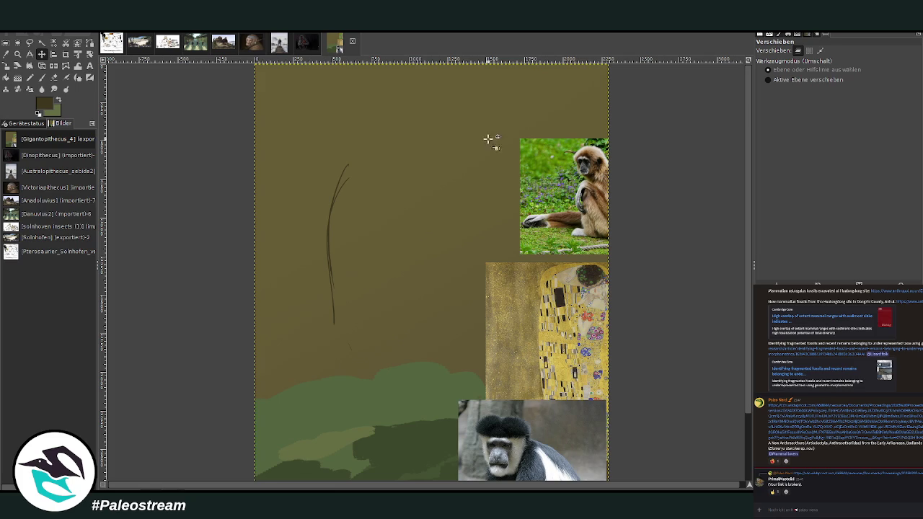
pyautogui.click(41, 77)
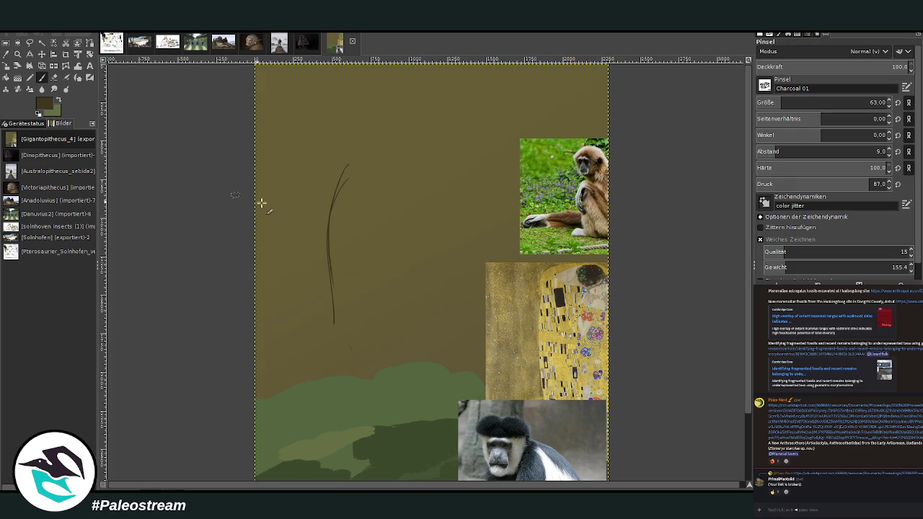
# Sketch the outlines of the two heads and the right shoulder in charcoal.
pyautogui.moveTo(365, 163)
pyautogui.mouseDown()
pyautogui.moveTo(320, 212)
pyautogui.moveTo(312, 238)
pyautogui.mouseUp()
pyautogui.moveTo(371, 151)
pyautogui.mouseDown()
pyautogui.moveTo(391, 142)
pyautogui.moveTo(411, 172)
pyautogui.mouseUp()
pyautogui.moveTo(403, 140); pyautogui.dragTo(416, 143)
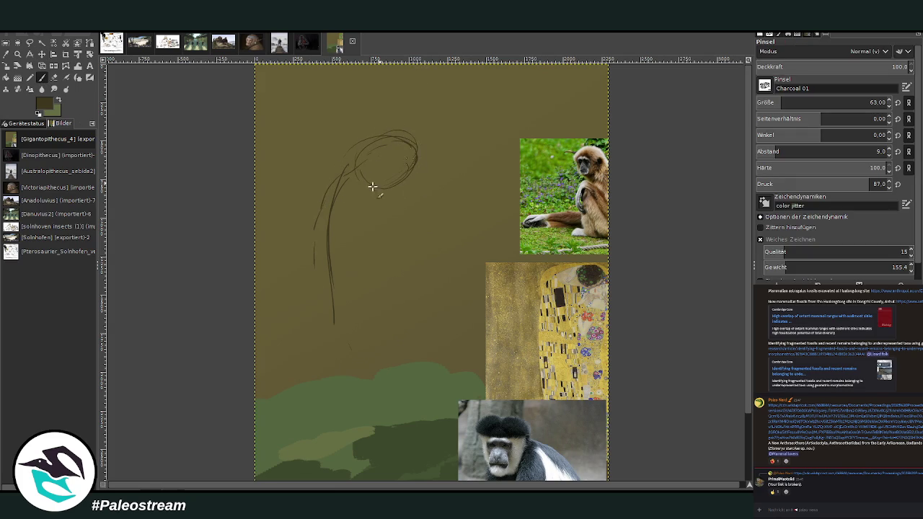
pyautogui.moveTo(360, 192)
pyautogui.mouseDown()
pyautogui.moveTo(425, 165)
pyautogui.moveTo(446, 175)
pyautogui.moveTo(426, 210)
pyautogui.moveTo(395, 199)
pyautogui.moveTo(435, 158)
pyautogui.moveTo(441, 212)
pyautogui.moveTo(472, 232)
pyautogui.mouseUp()
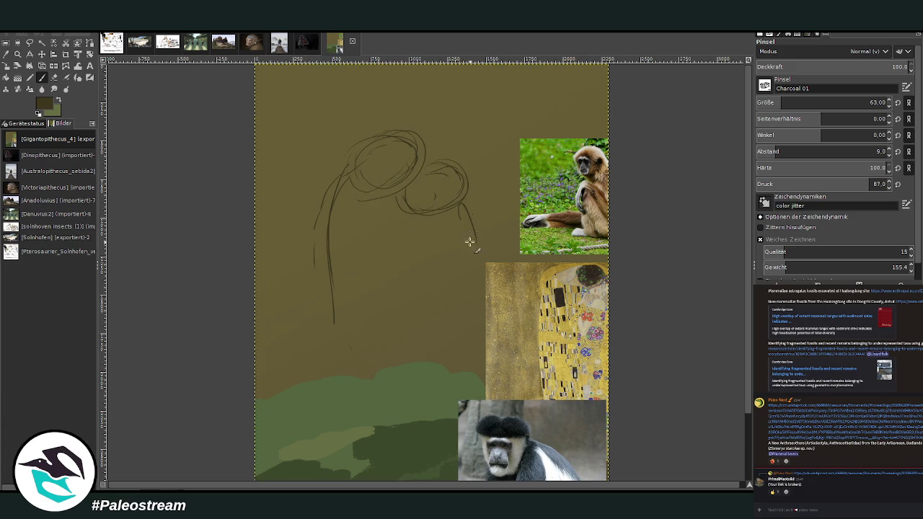
pyautogui.moveTo(469, 192); pyautogui.dragTo(479, 237)
# Draw the figure's left side and legs down to the green ground.
pyautogui.moveTo(362, 198)
pyautogui.mouseDown()
pyautogui.moveTo(363, 223)
pyautogui.moveTo(319, 298)
pyautogui.moveTo(323, 339)
pyautogui.mouseUp()
pyautogui.moveTo(348, 306); pyautogui.dragTo(382, 285)
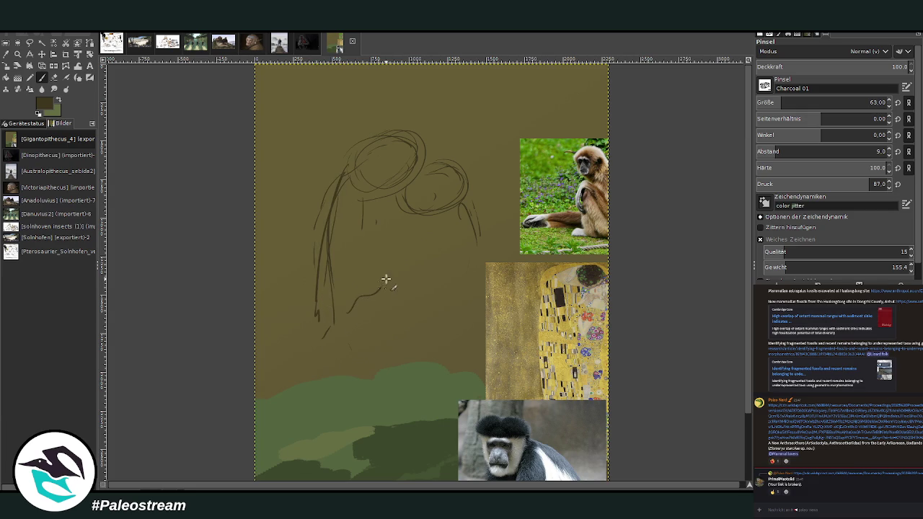
pyautogui.moveTo(331, 324); pyautogui.dragTo(350, 376)
pyautogui.scroll(-2, 742, 438)
pyautogui.scroll(2, 737, 468)
pyautogui.moveTo(370, 312); pyautogui.dragTo(405, 357)
pyautogui.moveTo(353, 326)
pyautogui.mouseDown()
pyautogui.moveTo(367, 372)
pyautogui.moveTo(364, 361)
pyautogui.moveTo(391, 384)
pyautogui.mouseUp()
pyautogui.moveTo(369, 310); pyautogui.dragTo(438, 382)
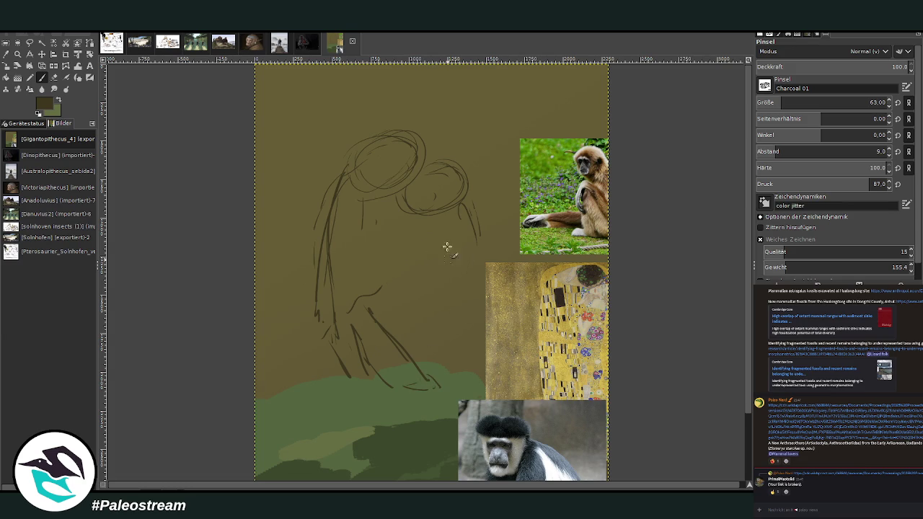
# Add right arm lines and lower-right hatching, then redraw the left side.
pyautogui.moveTo(471, 204); pyautogui.dragTo(494, 261)
pyautogui.moveTo(485, 347); pyautogui.dragTo(479, 359)
pyautogui.moveTo(459, 298)
pyautogui.mouseDown()
pyautogui.moveTo(428, 356)
pyautogui.moveTo(466, 303)
pyautogui.moveTo(466, 379)
pyautogui.mouseUp()
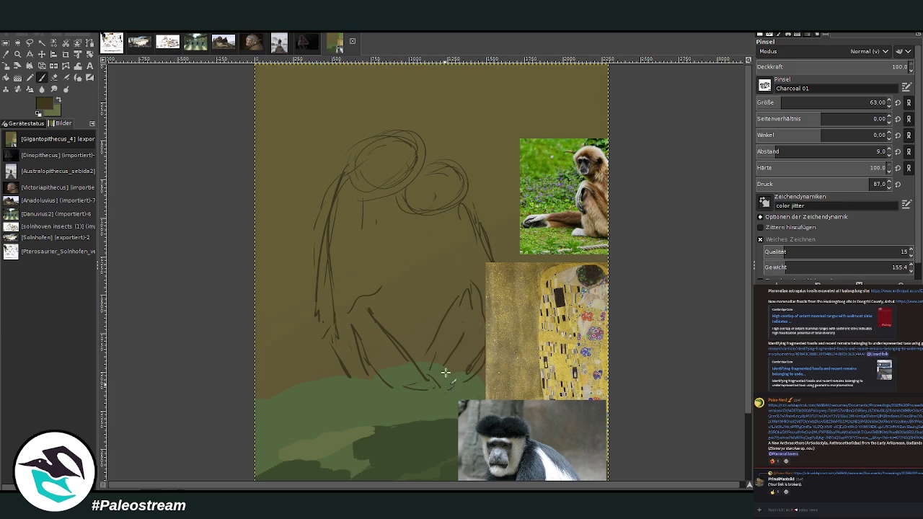
pyautogui.moveTo(449, 302)
pyautogui.mouseDown()
pyautogui.moveTo(424, 361)
pyautogui.moveTo(447, 287)
pyautogui.mouseUp()
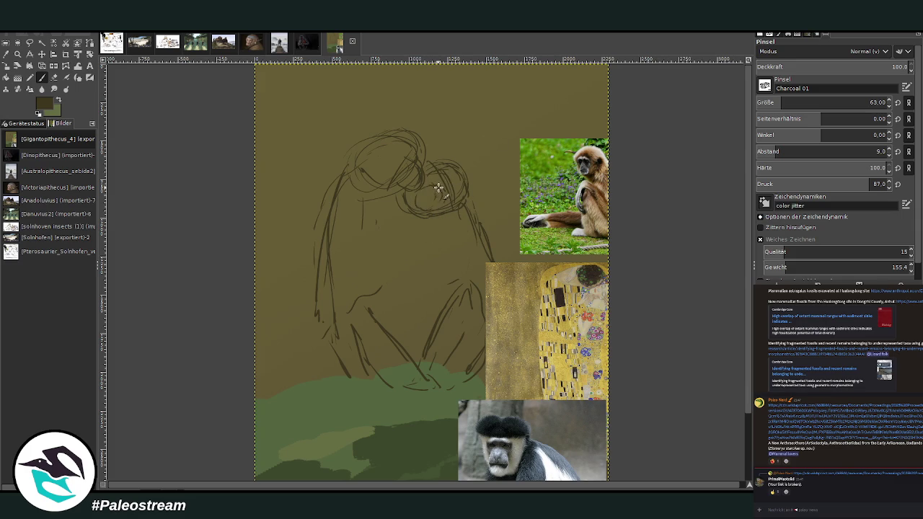
pyautogui.moveTo(423, 189); pyautogui.dragTo(427, 189)
pyautogui.moveTo(340, 199)
pyautogui.mouseDown()
pyautogui.moveTo(320, 239)
pyautogui.moveTo(313, 305)
pyautogui.moveTo(330, 400)
pyautogui.moveTo(371, 387)
pyautogui.moveTo(366, 360)
pyautogui.moveTo(389, 383)
pyautogui.moveTo(414, 375)
pyautogui.mouseUp()
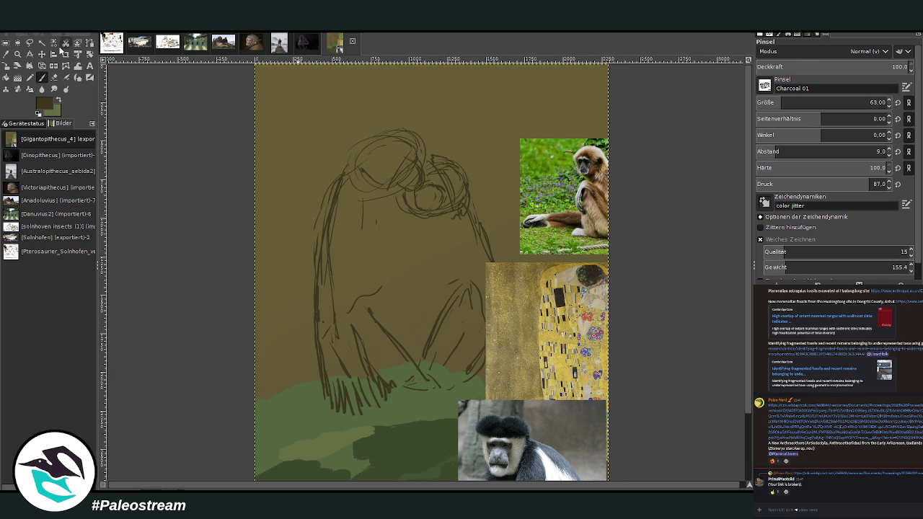
# Move the gibbon photo up to the canvas top and the Klimt photo rightward.
pyautogui.press('m')
pyautogui.moveTo(550, 214); pyautogui.dragTo(554, 106)
pyautogui.moveTo(543, 311); pyautogui.dragTo(621, 302)
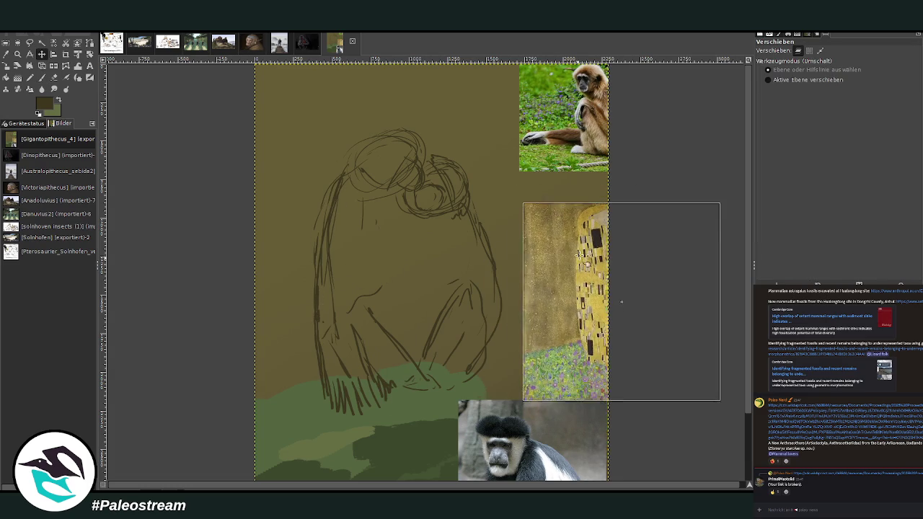
pyautogui.press('p')
# Reinforce the figure's right and left outlines and hatch diagonal shading across the chest.
pyautogui.moveTo(514, 309); pyautogui.dragTo(496, 373)
pyautogui.moveTo(505, 289)
pyautogui.mouseDown()
pyautogui.moveTo(488, 382)
pyautogui.moveTo(464, 389)
pyautogui.mouseUp()
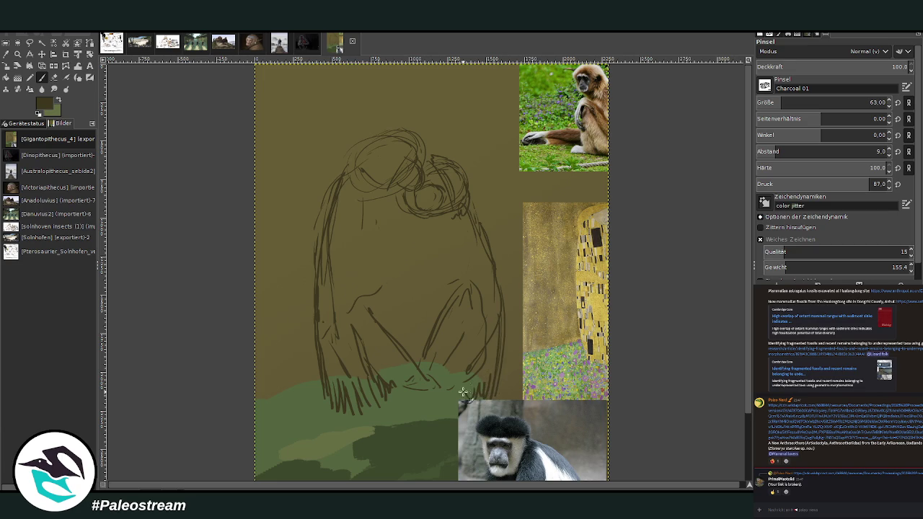
pyautogui.moveTo(500, 334); pyautogui.dragTo(485, 234)
pyautogui.moveTo(322, 245); pyautogui.dragTo(326, 326)
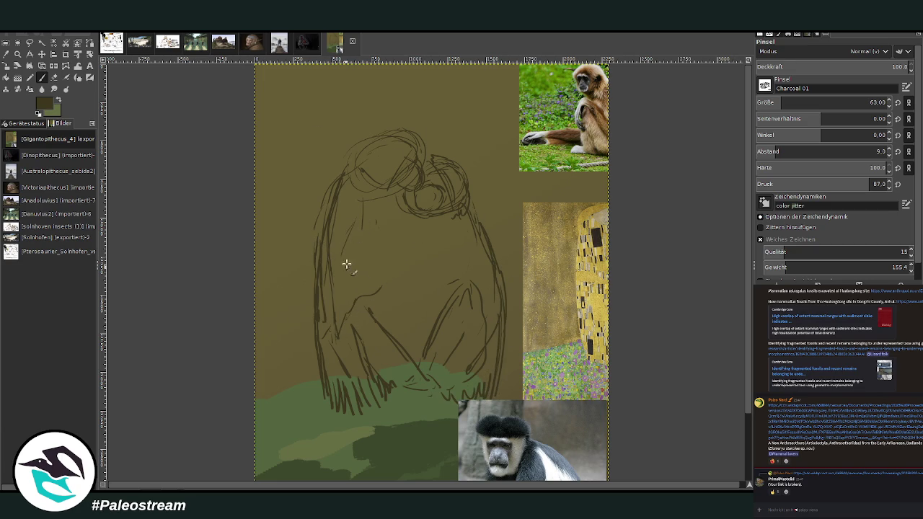
pyautogui.moveTo(401, 229)
pyautogui.mouseDown()
pyautogui.moveTo(350, 284)
pyautogui.moveTo(378, 284)
pyautogui.mouseUp()
pyautogui.moveTo(403, 223); pyautogui.dragTo(354, 279)
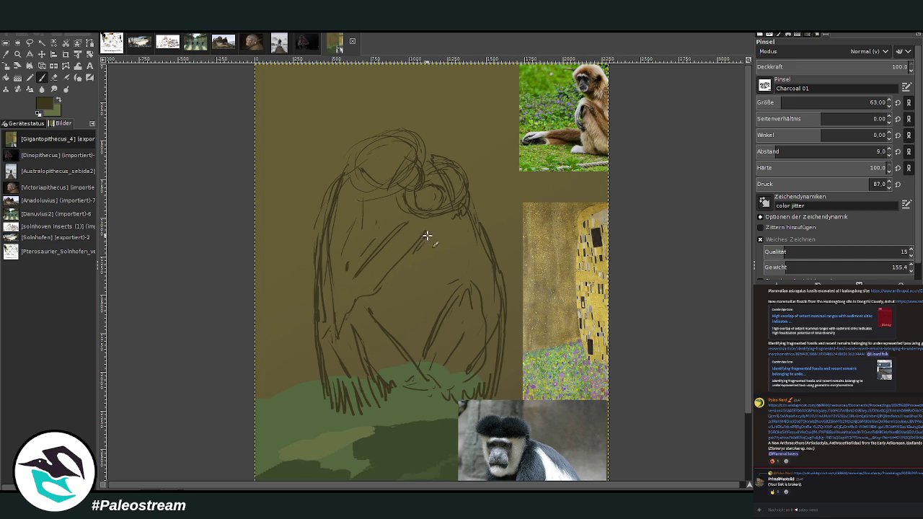
pyautogui.moveTo(422, 241); pyautogui.dragTo(361, 319)
pyautogui.moveTo(352, 215); pyautogui.dragTo(346, 260)
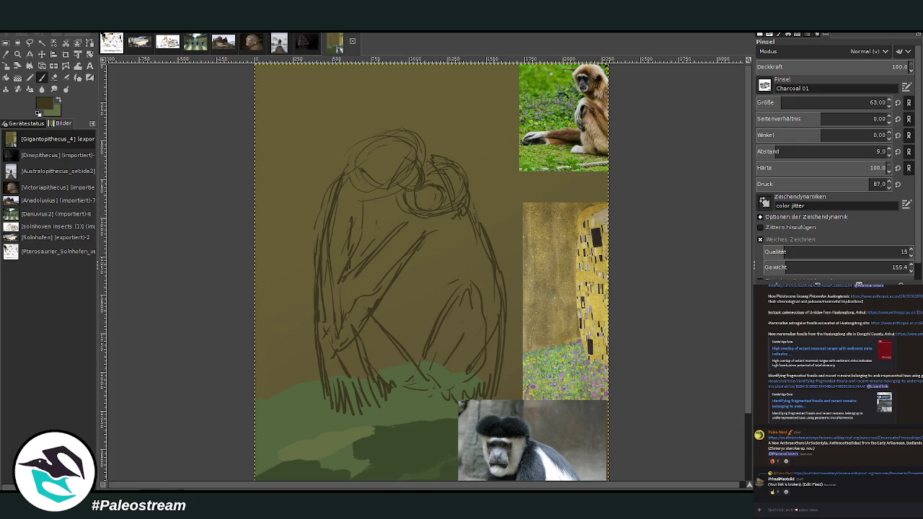
# Shift the Kiss reference toward the sketch and add hatching to the lower sketch.
pyautogui.click(41, 54)
pyautogui.moveTo(548, 264)
pyautogui.mouseDown()
pyautogui.moveTo(456, 248)
pyautogui.moveTo(505, 221)
pyautogui.mouseUp()
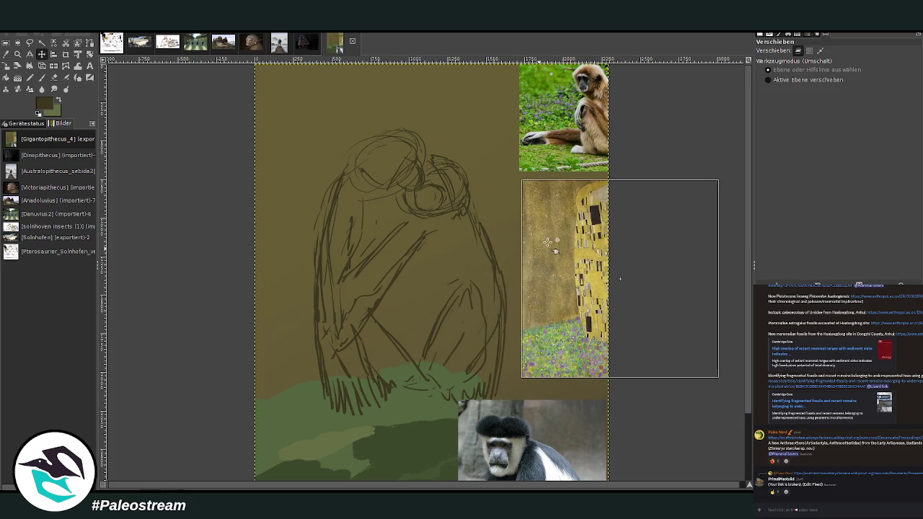
pyautogui.moveTo(488, 354)
pyautogui.mouseDown()
pyautogui.moveTo(454, 381)
pyautogui.moveTo(426, 370)
pyautogui.mouseUp()
pyautogui.hotkey('ctrl', 'z')
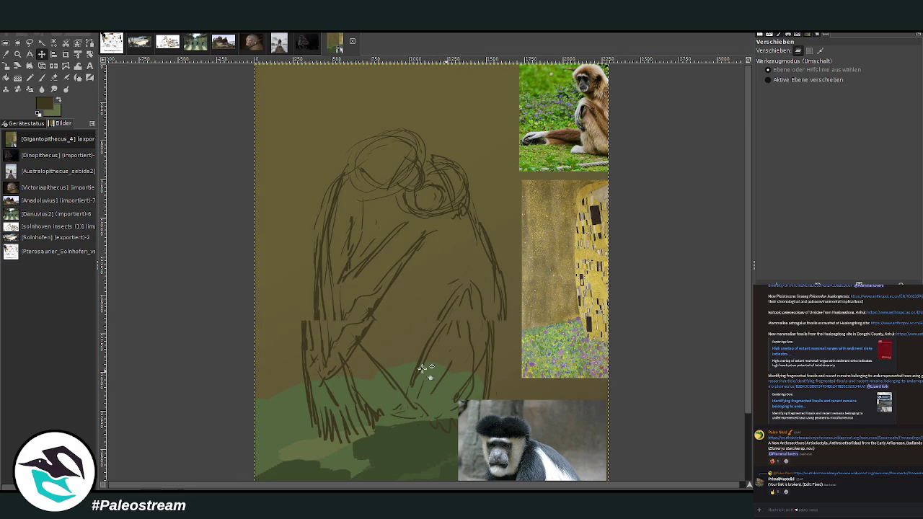
pyautogui.click(41, 77)
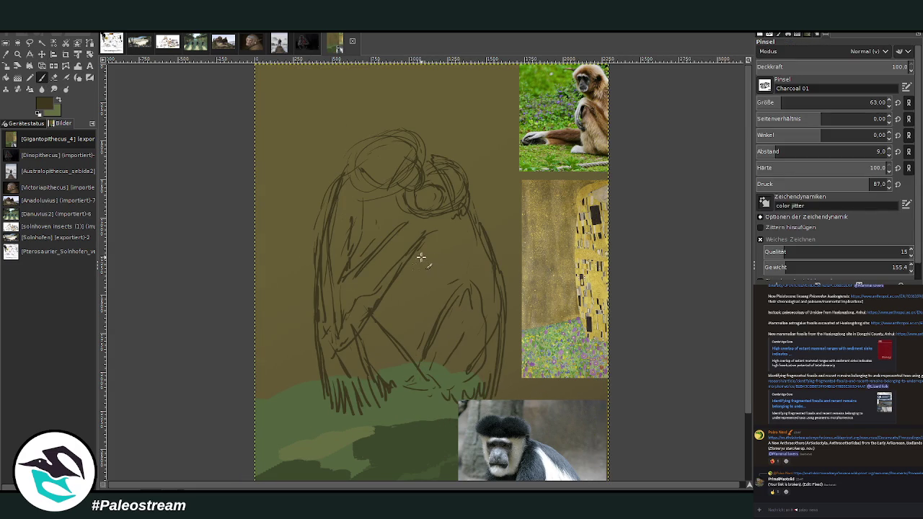
pyautogui.moveTo(373, 302); pyautogui.dragTo(355, 329)
# Move the Kiss painting left over the sketch and zoom in on it.
pyautogui.click(41, 55)
pyautogui.moveTo(556, 317); pyautogui.dragTo(450, 330)
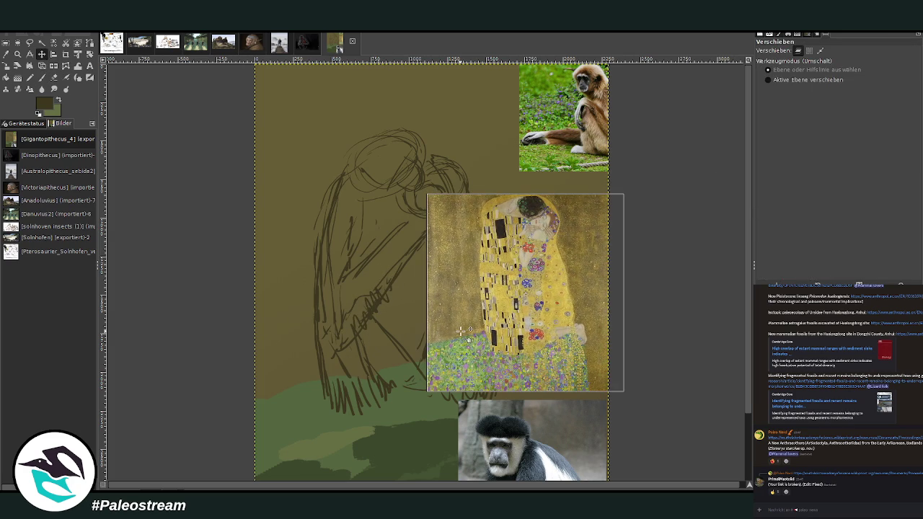
pyautogui.press('z')
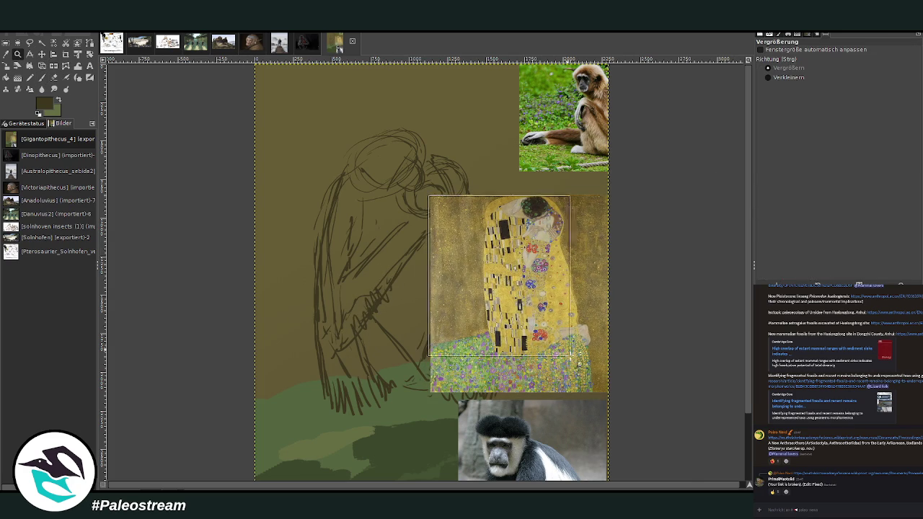
pyautogui.moveTo(428, 196); pyautogui.dragTo(560, 323)
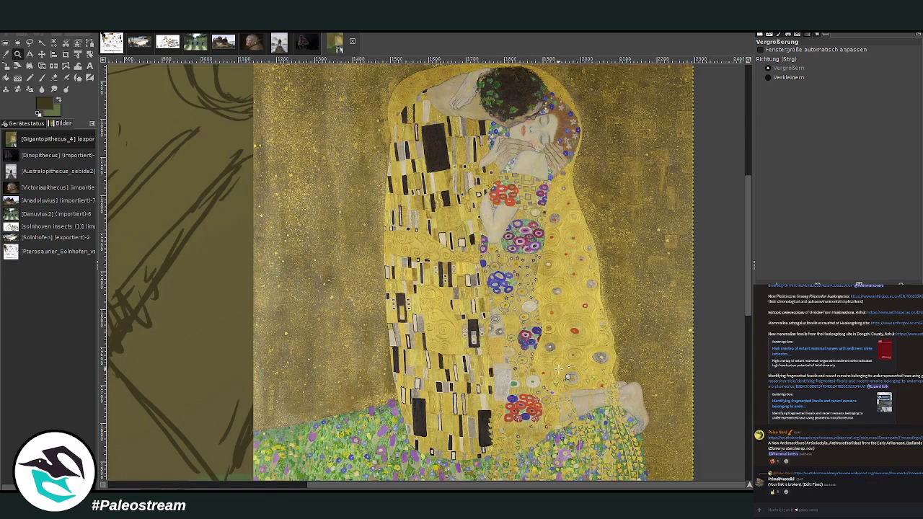
# Nudge the Kiss painting and try cropping the whole image, then undo that crop.
pyautogui.press('m')
pyautogui.moveTo(281, 160)
pyautogui.mouseDown()
pyautogui.moveTo(287, 171)
pyautogui.moveTo(180, 142)
pyautogui.mouseUp()
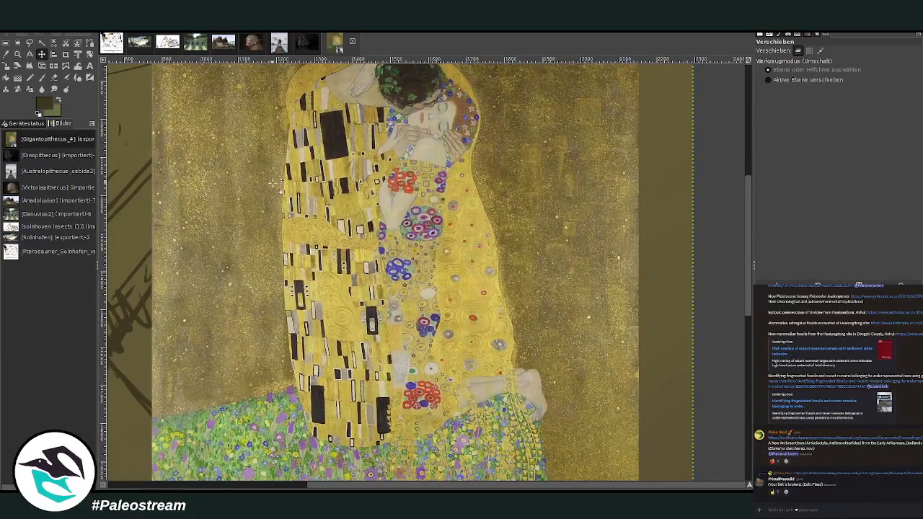
pyautogui.click(65, 54)
pyautogui.hotkey('ctrl', 'z')
pyautogui.moveTo(265, 105); pyautogui.dragTo(519, 479)
pyautogui.press('Return')
pyautogui.press('m')
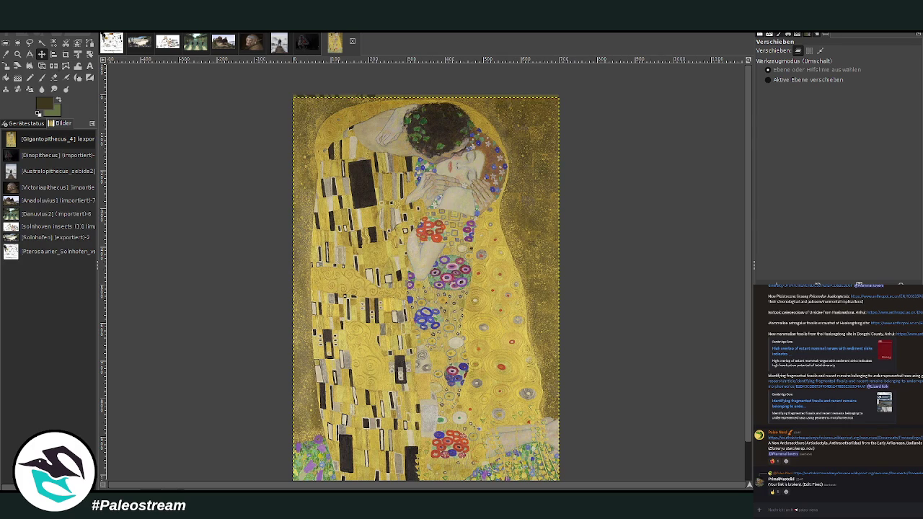
pyautogui.hotkey('shift', 'c')
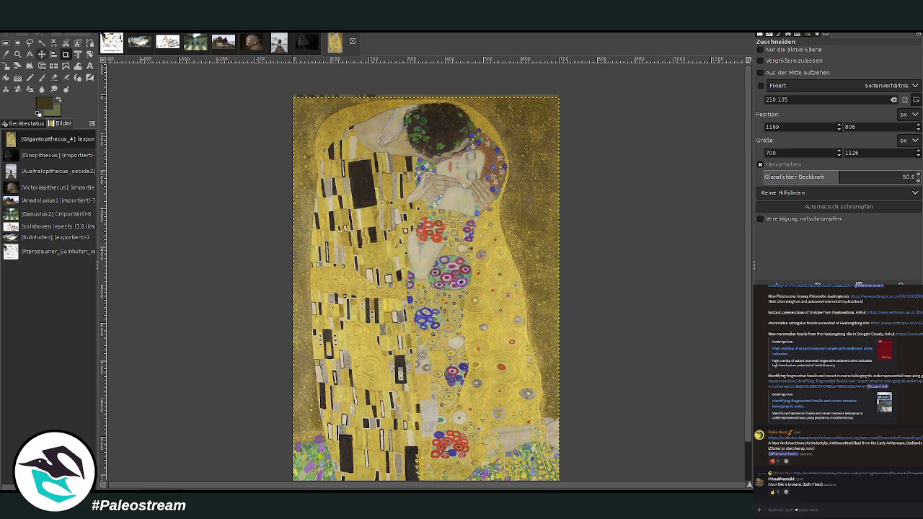
pyautogui.hotkey('ctrl', 'z')
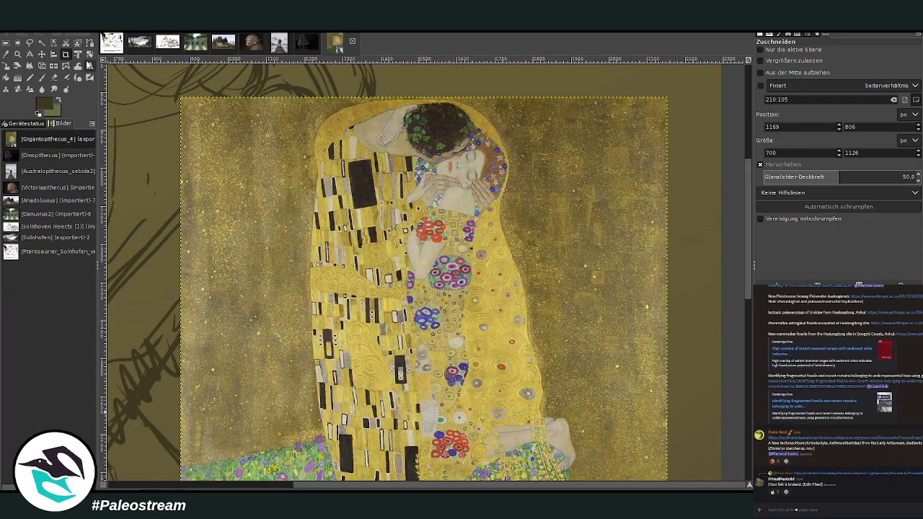
# Crop only the active Kiss layer around the embracing couple and move it right.
pyautogui.click(760, 50)
pyautogui.moveTo(283, 96)
pyautogui.mouseDown()
pyautogui.moveTo(574, 432)
pyautogui.moveTo(584, 424)
pyautogui.mouseUp()
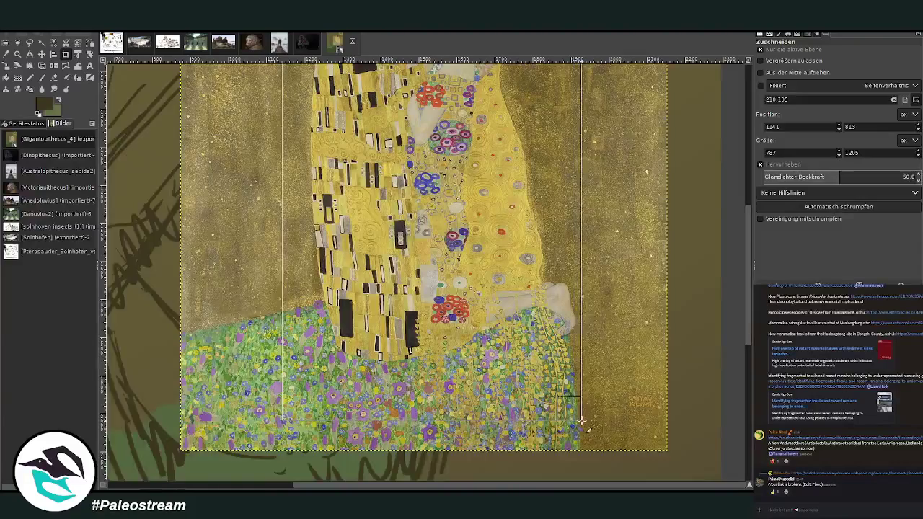
pyautogui.press('Return')
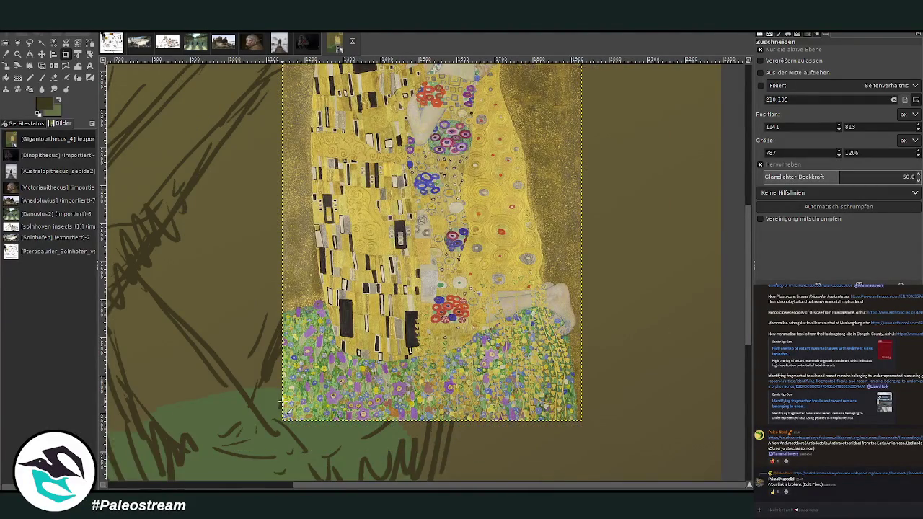
pyautogui.scroll(-2, 281, 402)
pyautogui.press('m')
pyautogui.moveTo(472, 212); pyautogui.dragTo(586, 206)
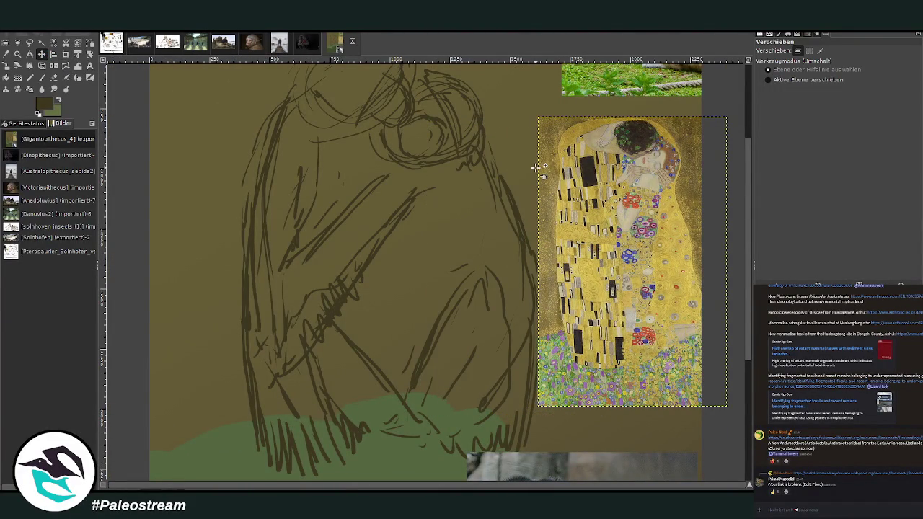
# Zoom in on the sketch and draw darker long charcoal strokes down the figure's right side.
pyautogui.click(17, 54)
pyautogui.moveTo(265, 76); pyautogui.dragTo(639, 479)
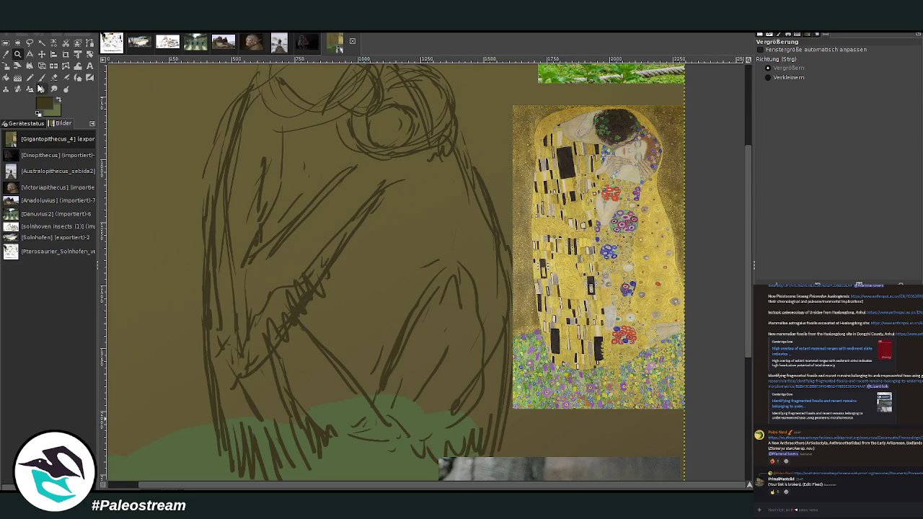
pyautogui.click(42, 77)
pyautogui.moveTo(421, 183)
pyautogui.mouseDown()
pyautogui.moveTo(403, 245)
pyautogui.moveTo(408, 287)
pyautogui.mouseUp()
pyautogui.moveTo(427, 243); pyautogui.dragTo(417, 297)
pyautogui.moveTo(441, 195); pyautogui.dragTo(436, 288)
pyautogui.moveTo(454, 217); pyautogui.dragTo(466, 297)
pyautogui.moveTo(470, 249)
pyautogui.mouseDown()
pyautogui.moveTo(476, 371)
pyautogui.moveTo(490, 347)
pyautogui.mouseUp()
pyautogui.moveTo(468, 196); pyautogui.dragTo(471, 263)
pyautogui.moveTo(457, 173)
pyautogui.mouseDown()
pyautogui.moveTo(447, 259)
pyautogui.moveTo(366, 317)
pyautogui.mouseUp()
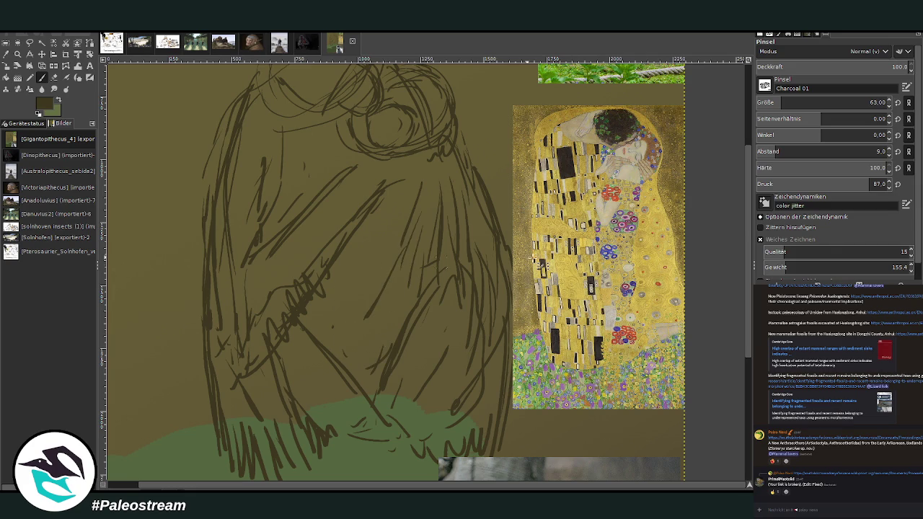
pyautogui.moveTo(750, 303); pyautogui.dragTo(748, 204)
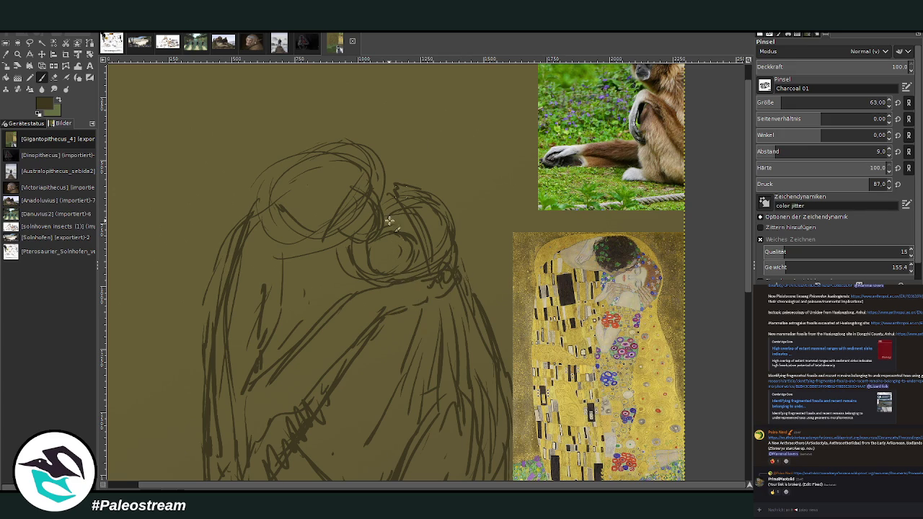
# Darken and thicken the shoulder line, adding marks on the torso, chest and second head.
pyautogui.scroll(-2, 747, 280)
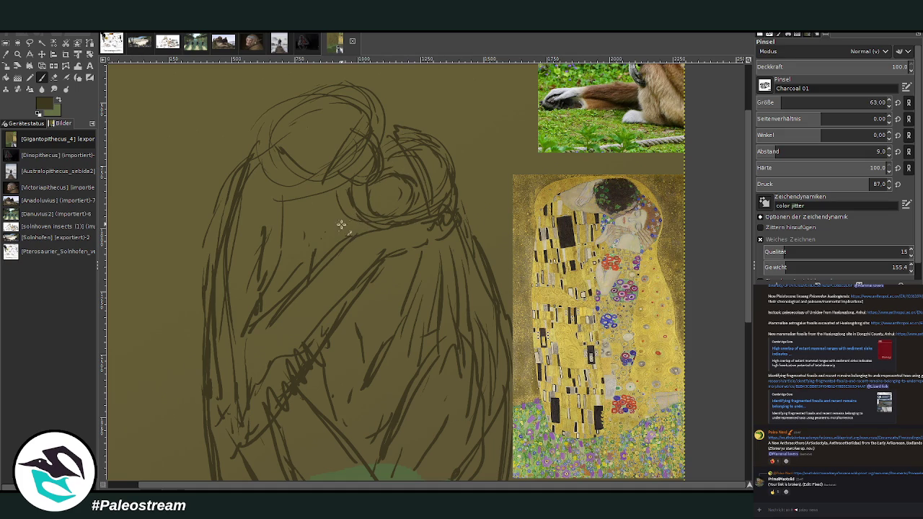
pyautogui.moveTo(339, 218); pyautogui.dragTo(384, 224)
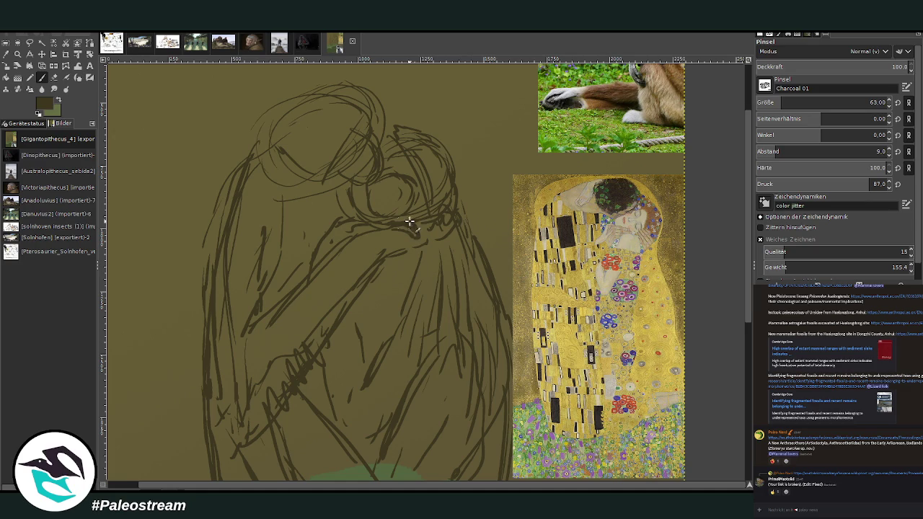
pyautogui.moveTo(407, 220); pyautogui.dragTo(380, 220)
pyautogui.moveTo(352, 303); pyautogui.dragTo(365, 326)
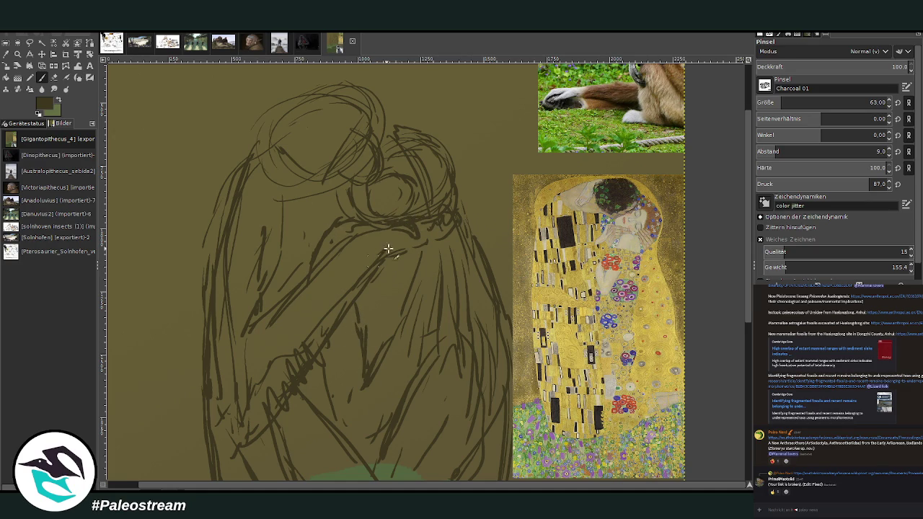
pyautogui.moveTo(396, 272); pyautogui.dragTo(369, 297)
pyautogui.moveTo(422, 176); pyautogui.dragTo(416, 183)
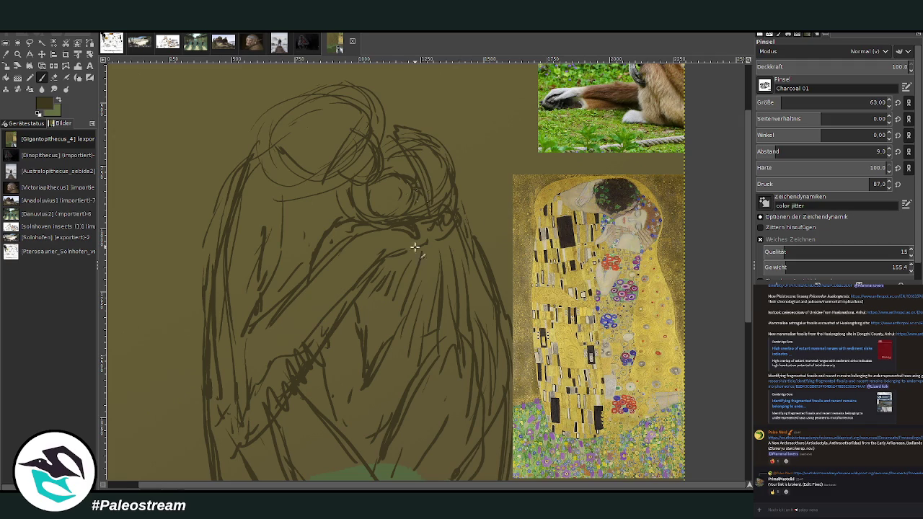
pyautogui.scroll(3, 693, 221)
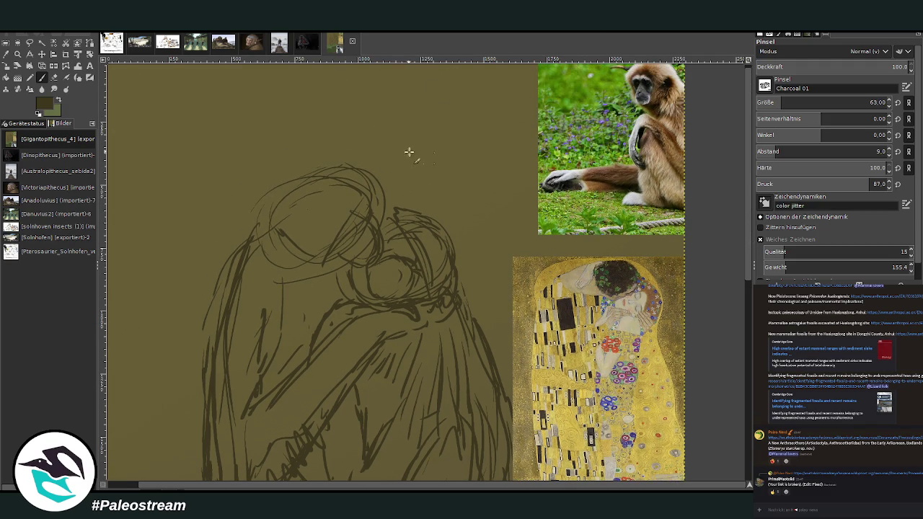
# Redraw the first head's top and cheek, trace the second head, and strengthen the small head's chin.
pyautogui.moveTo(363, 201); pyautogui.dragTo(340, 241)
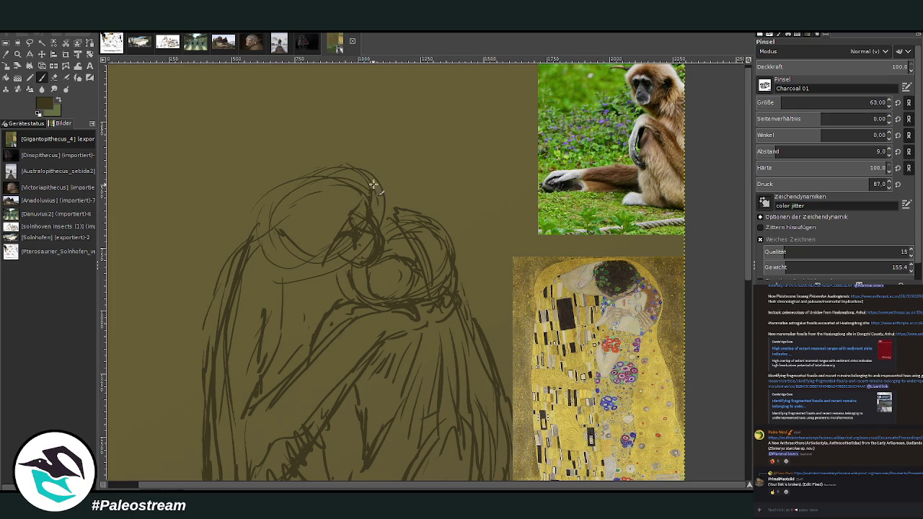
pyautogui.moveTo(360, 172); pyautogui.dragTo(383, 196)
pyautogui.moveTo(340, 261); pyautogui.dragTo(289, 261)
pyautogui.moveTo(341, 166)
pyautogui.mouseDown()
pyautogui.moveTo(295, 177)
pyautogui.moveTo(253, 256)
pyautogui.mouseUp()
pyautogui.moveTo(395, 196)
pyautogui.mouseDown()
pyautogui.moveTo(403, 215)
pyautogui.moveTo(453, 248)
pyautogui.moveTo(450, 292)
pyautogui.mouseUp()
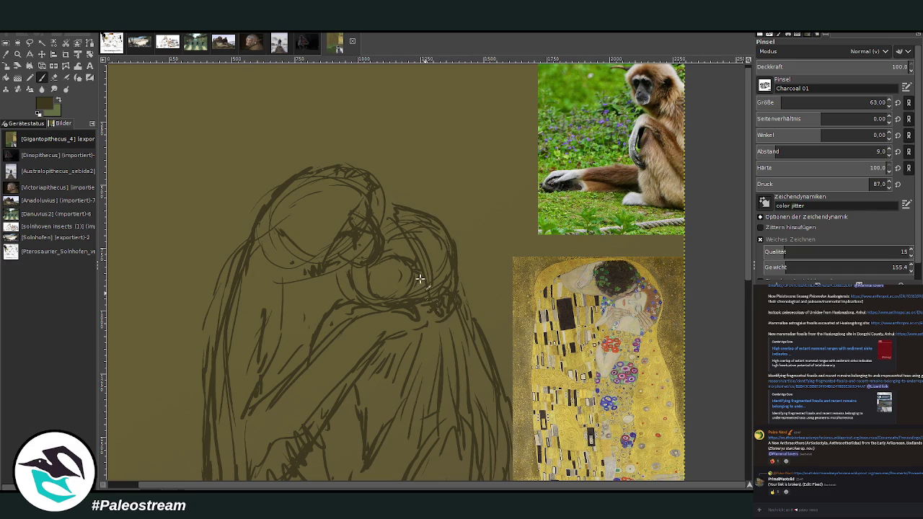
pyautogui.moveTo(409, 241)
pyautogui.mouseDown()
pyautogui.moveTo(428, 264)
pyautogui.moveTo(419, 303)
pyautogui.moveTo(418, 253)
pyautogui.moveTo(408, 283)
pyautogui.mouseUp()
pyautogui.moveTo(367, 280)
pyautogui.mouseDown()
pyautogui.moveTo(344, 301)
pyautogui.moveTo(376, 268)
pyautogui.mouseUp()
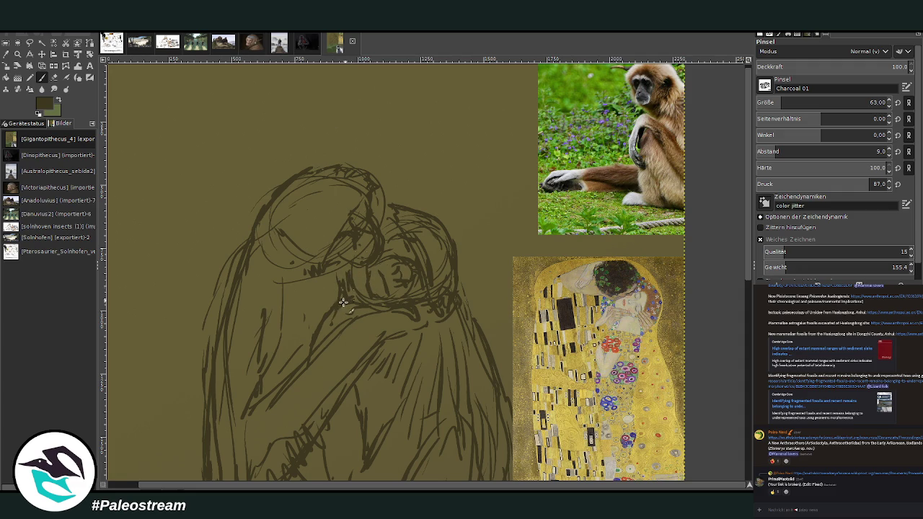
pyautogui.moveTo(335, 282); pyautogui.dragTo(319, 314)
# Thicken the hood's left outline and extend it further down the figure.
pyautogui.moveTo(264, 214); pyautogui.dragTo(229, 261)
pyautogui.moveTo(265, 206)
pyautogui.mouseDown()
pyautogui.moveTo(216, 274)
pyautogui.moveTo(207, 335)
pyautogui.mouseUp()
pyautogui.moveTo(244, 250); pyautogui.dragTo(208, 361)
pyautogui.moveTo(224, 264); pyautogui.dragTo(194, 367)
pyautogui.moveTo(202, 336); pyautogui.dragTo(198, 455)
pyautogui.moveTo(220, 317)
pyautogui.mouseDown()
pyautogui.moveTo(233, 278)
pyautogui.moveTo(232, 336)
pyautogui.mouseUp()
pyautogui.moveTo(278, 274); pyautogui.dragTo(231, 370)
# Darken the figure's left outline, then zoom in and strengthen its right outline with charcoal.
pyautogui.press('-')
pyautogui.press('-')
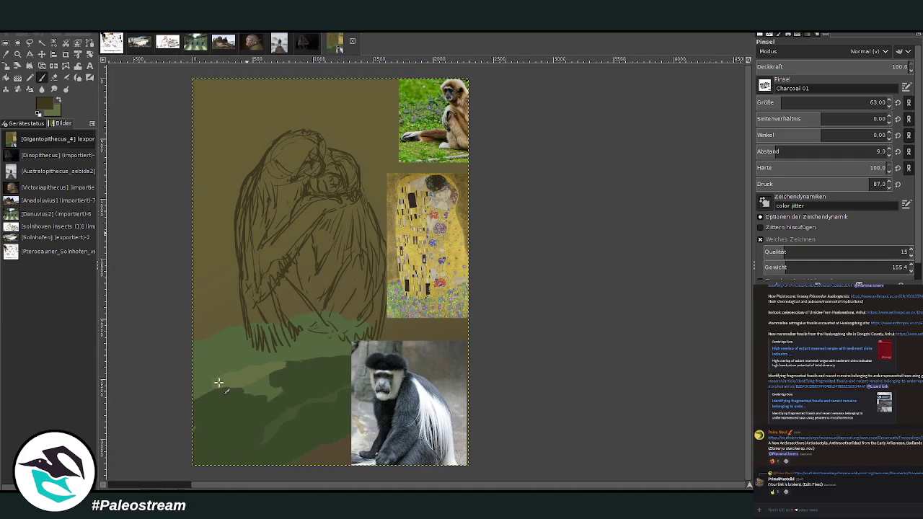
pyautogui.moveTo(233, 274); pyautogui.dragTo(239, 226)
pyautogui.click(17, 54)
pyautogui.moveTo(225, 96); pyautogui.dragTo(478, 364)
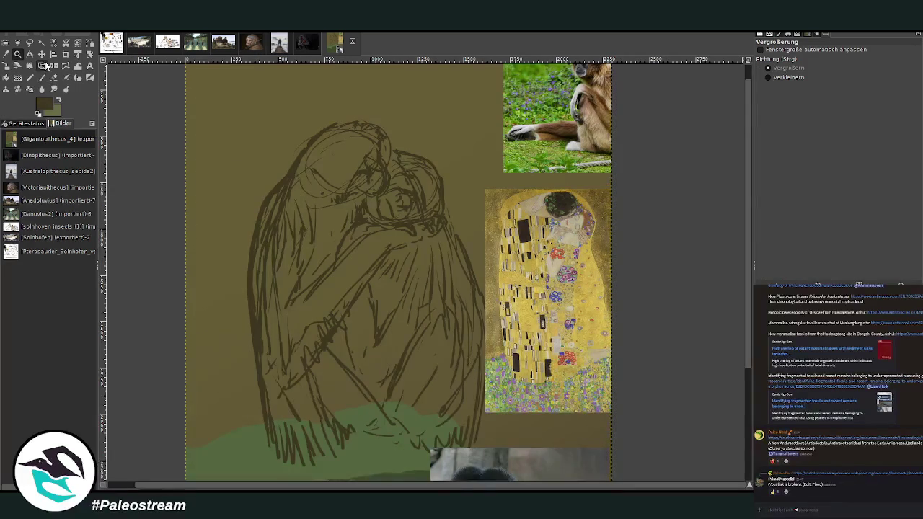
pyautogui.click(41, 77)
pyautogui.moveTo(449, 215); pyautogui.dragTo(480, 310)
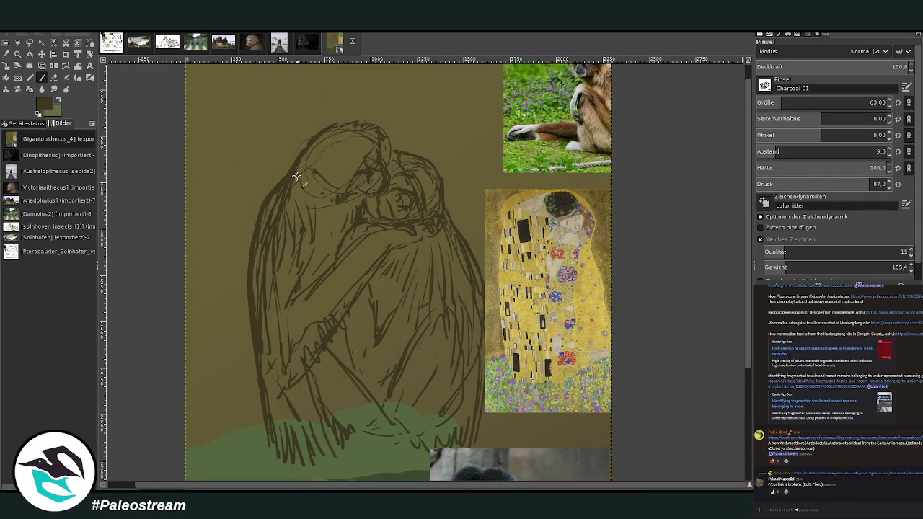
# Erase to lighten strokes along the left outline, then paste and post the Lady with an Ermine picture.
pyautogui.hotkey('shift', 'e')
pyautogui.moveTo(286, 206)
pyautogui.mouseDown()
pyautogui.moveTo(274, 198)
pyautogui.moveTo(257, 246)
pyautogui.moveTo(269, 243)
pyautogui.moveTo(266, 218)
pyautogui.moveTo(259, 314)
pyautogui.mouseUp()
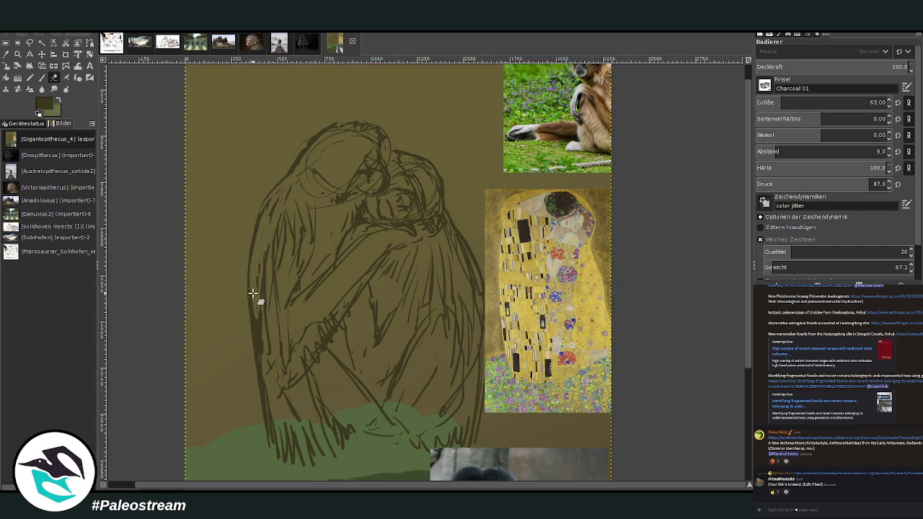
pyautogui.press('p')
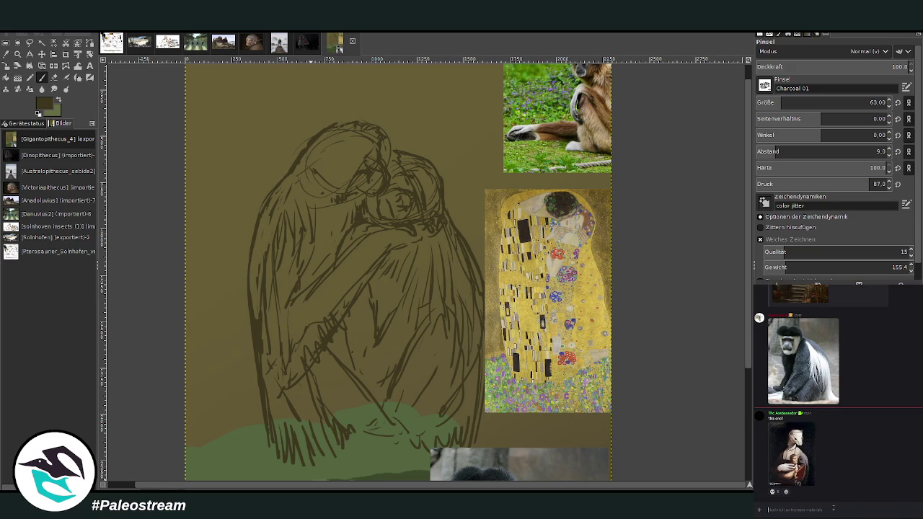
pyautogui.hotkey('ctrl', 'v')
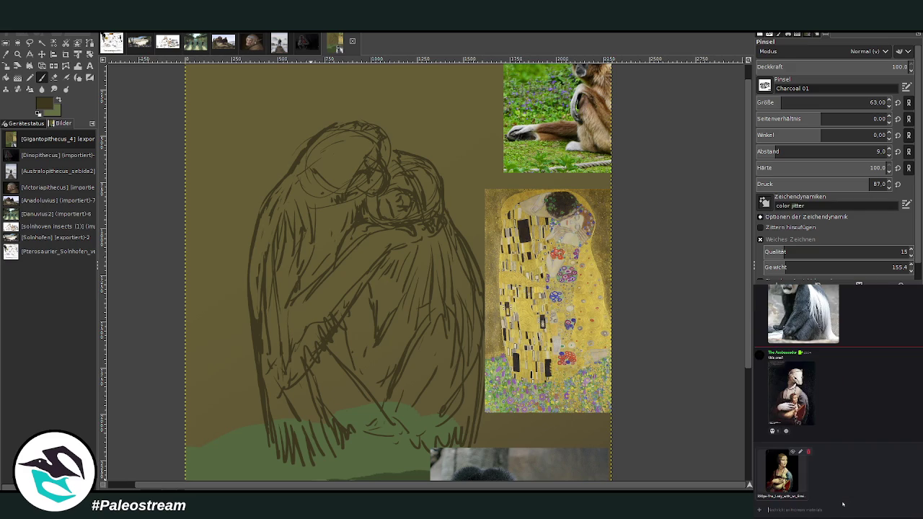
pyautogui.press('Return')
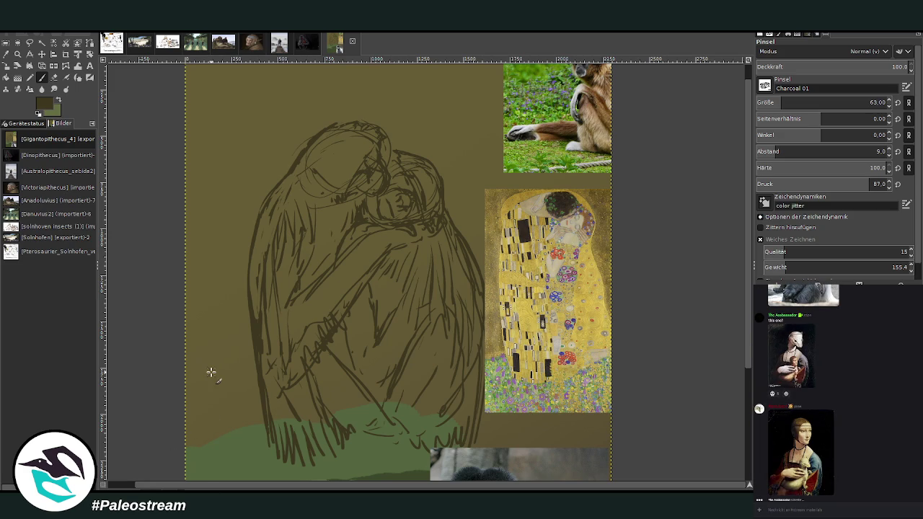
# Zoom in on the sketch and sample a dark brown from the animal photo's fur as the foreground colour.
pyautogui.press('z')
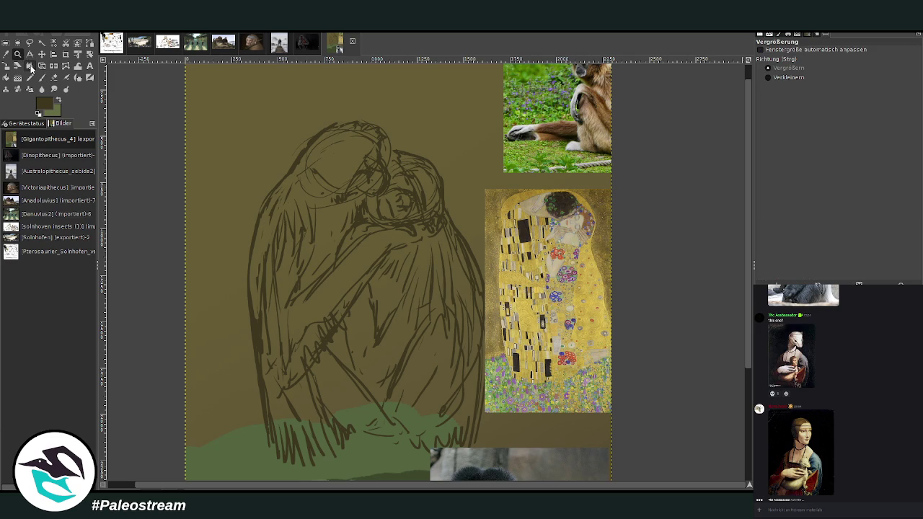
pyautogui.moveTo(272, 122); pyautogui.dragTo(531, 462)
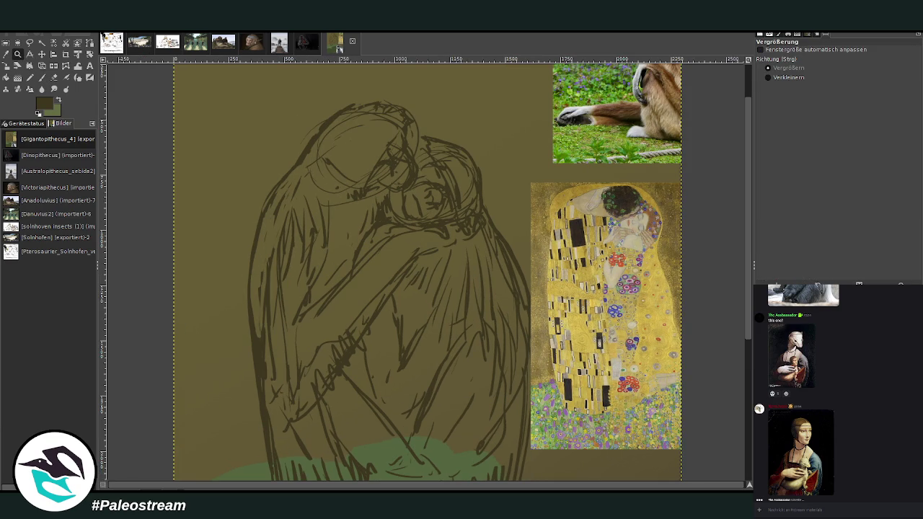
pyautogui.click(5, 54)
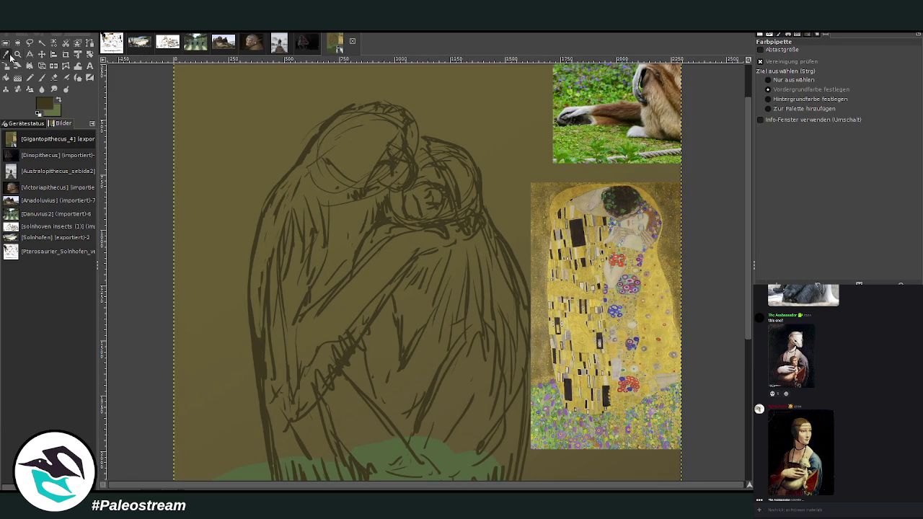
pyautogui.click(664, 120)
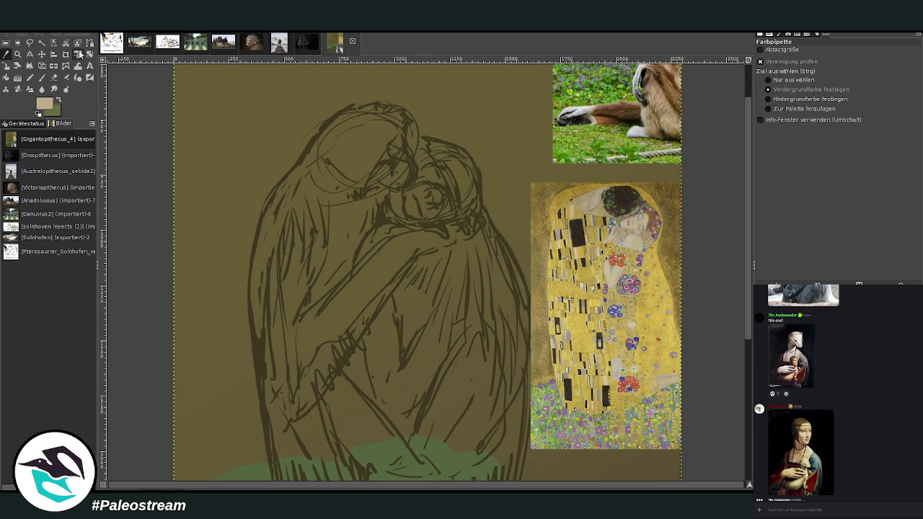
pyautogui.click(672, 87)
pyautogui.press('p')
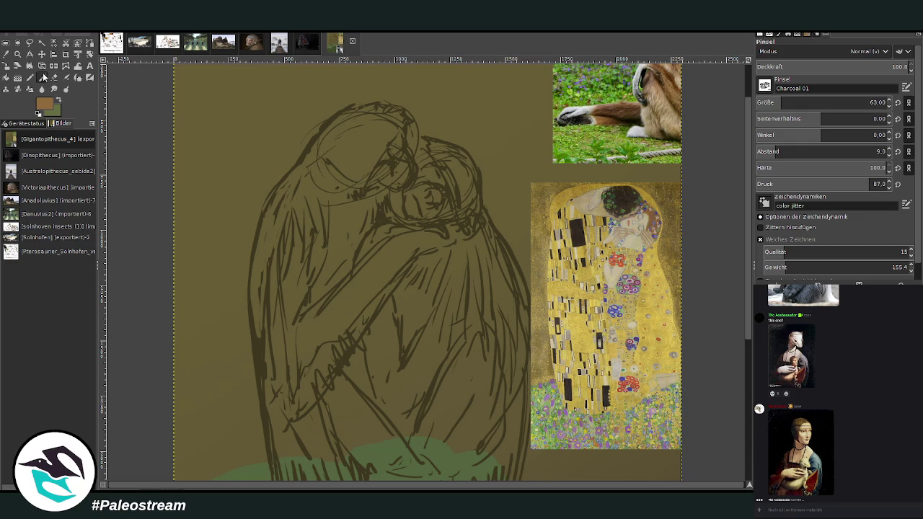
# Add orange strokes on the shoulder, then with brush size 269 paint dark brown over the bodies.
pyautogui.moveTo(305, 224)
pyautogui.mouseDown()
pyautogui.moveTo(297, 261)
pyautogui.moveTo(313, 205)
pyautogui.mouseUp()
pyautogui.moveTo(815, 102); pyautogui.dragTo(829, 102)
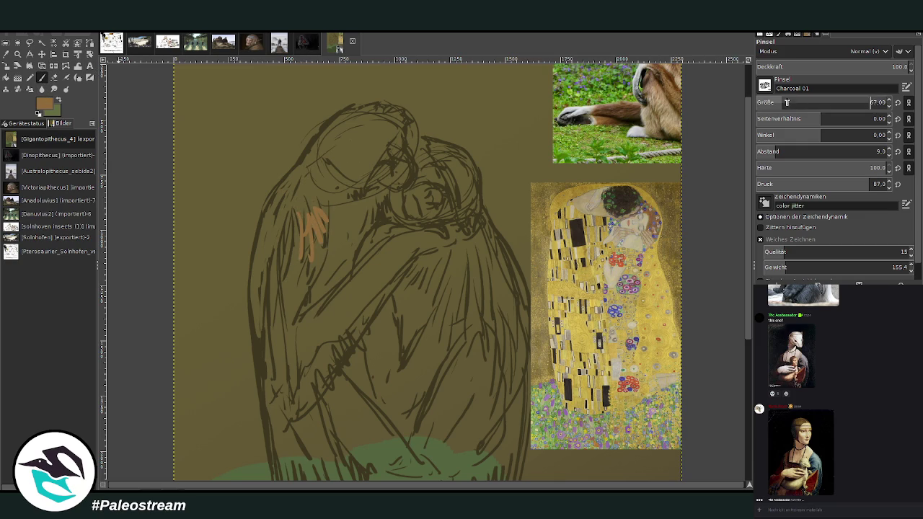
pyautogui.scroll(-1, 747, 296)
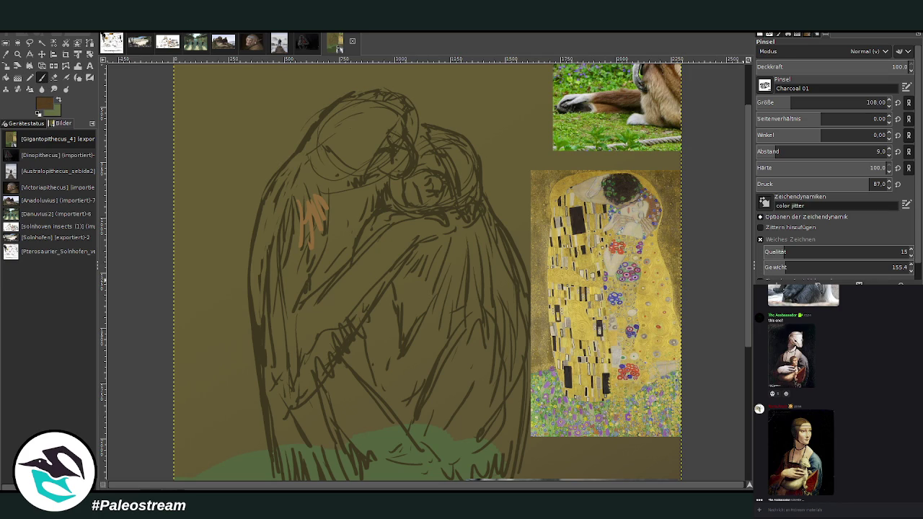
pyautogui.moveTo(814, 102); pyautogui.dragTo(867, 103)
pyautogui.moveTo(402, 321)
pyautogui.mouseDown()
pyautogui.moveTo(409, 326)
pyautogui.moveTo(333, 258)
pyautogui.moveTo(343, 223)
pyautogui.moveTo(303, 313)
pyautogui.mouseUp()
pyautogui.moveTo(404, 253)
pyautogui.mouseDown()
pyautogui.moveTo(385, 324)
pyautogui.moveTo(435, 233)
pyautogui.mouseUp()
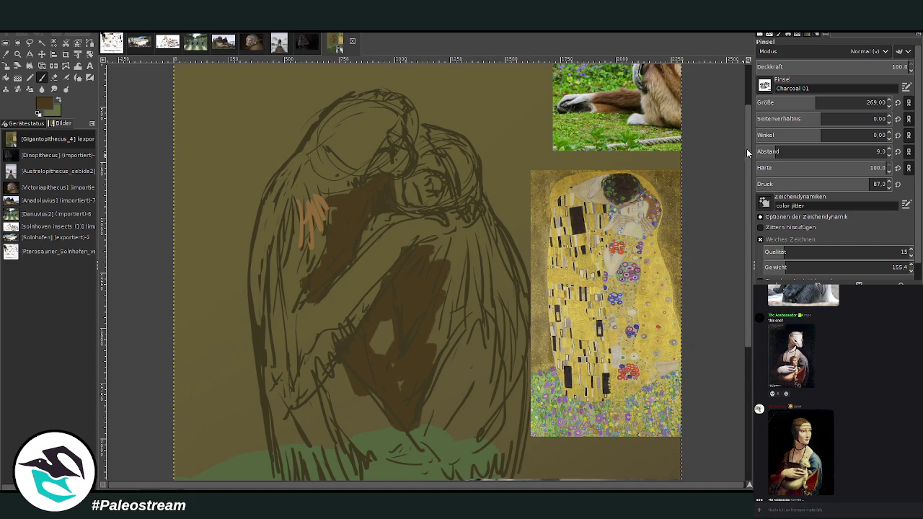
pyautogui.scroll(-3, 746, 150)
pyautogui.moveTo(389, 372)
pyautogui.mouseDown()
pyautogui.moveTo(354, 366)
pyautogui.moveTo(391, 354)
pyautogui.moveTo(414, 363)
pyautogui.moveTo(372, 367)
pyautogui.moveTo(418, 358)
pyautogui.moveTo(421, 321)
pyautogui.moveTo(447, 302)
pyautogui.moveTo(418, 303)
pyautogui.moveTo(457, 221)
pyautogui.moveTo(410, 260)
pyautogui.moveTo(375, 249)
pyautogui.moveTo(383, 299)
pyautogui.mouseUp()
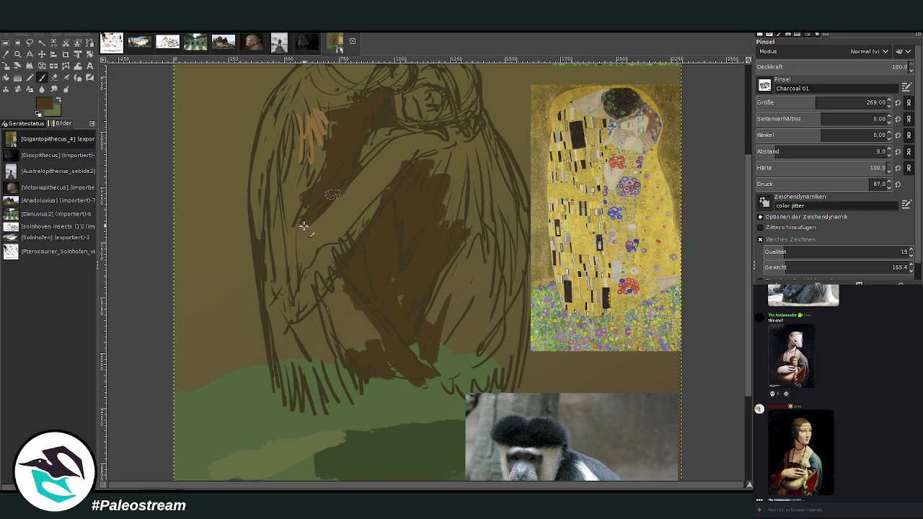
# Lower brush opacity to 57.4 and paint translucent brown over the figure's left and centre-right.
pyautogui.moveTo(873, 66); pyautogui.dragTo(844, 66)
pyautogui.moveTo(338, 109); pyautogui.dragTo(282, 242)
pyautogui.moveTo(429, 155)
pyautogui.mouseDown()
pyautogui.moveTo(461, 331)
pyautogui.moveTo(437, 344)
pyautogui.moveTo(474, 339)
pyautogui.moveTo(506, 301)
pyautogui.mouseUp()
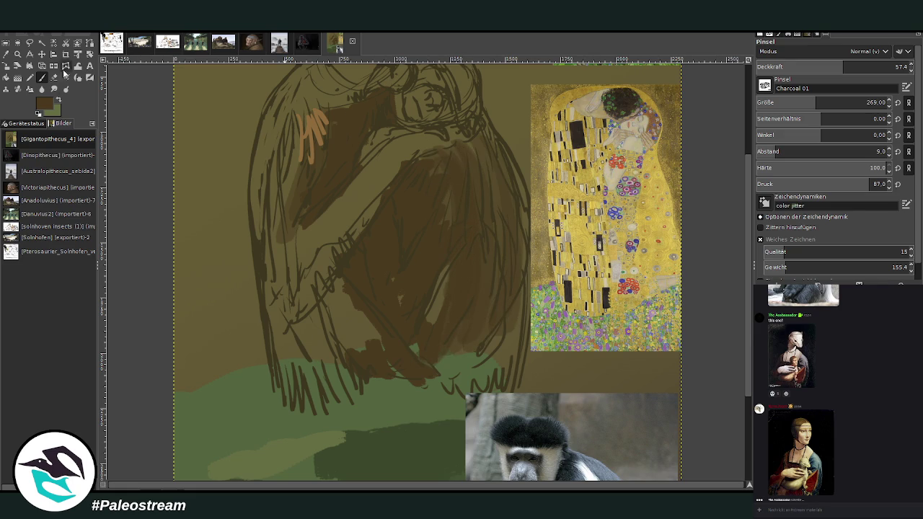
# Brush lighter brown over the figure's right side and lower middle.
pyautogui.moveTo(454, 245)
pyautogui.mouseDown()
pyautogui.moveTo(430, 329)
pyautogui.moveTo(469, 286)
pyautogui.moveTo(502, 313)
pyautogui.moveTo(495, 220)
pyautogui.moveTo(449, 165)
pyautogui.moveTo(396, 151)
pyautogui.mouseUp()
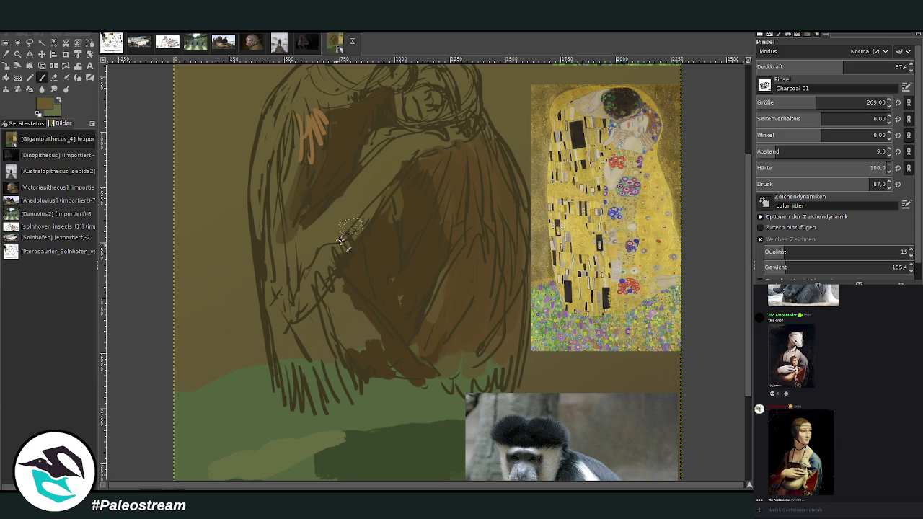
pyautogui.moveTo(269, 280)
pyautogui.mouseDown()
pyautogui.moveTo(338, 371)
pyautogui.moveTo(361, 317)
pyautogui.moveTo(331, 276)
pyautogui.mouseUp()
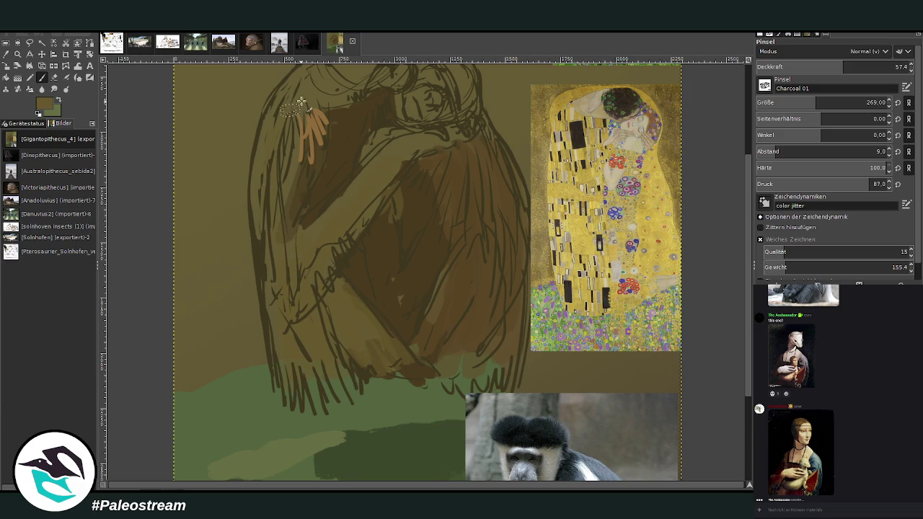
pyautogui.scroll(3, 356, 77)
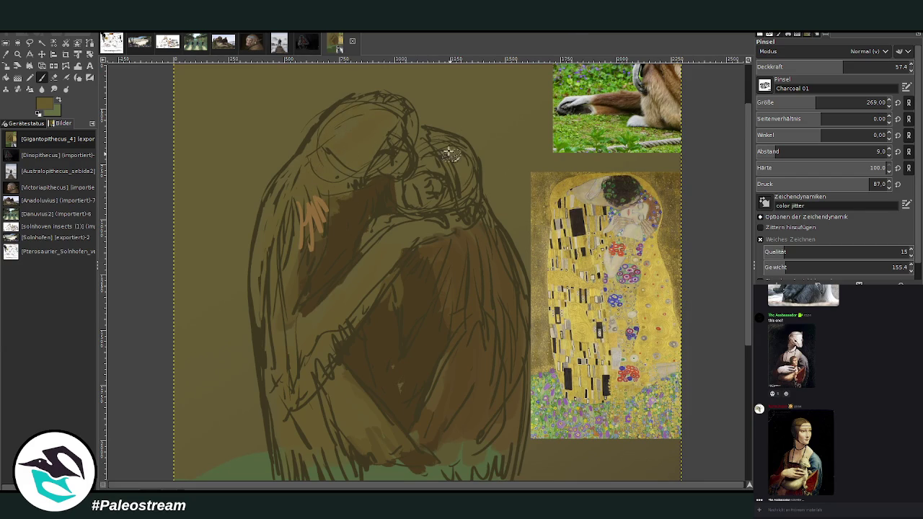
# Raise brush opacity to 74.1 and darken both figures' heads with brown.
pyautogui.click(869, 65)
pyautogui.click(869, 65)
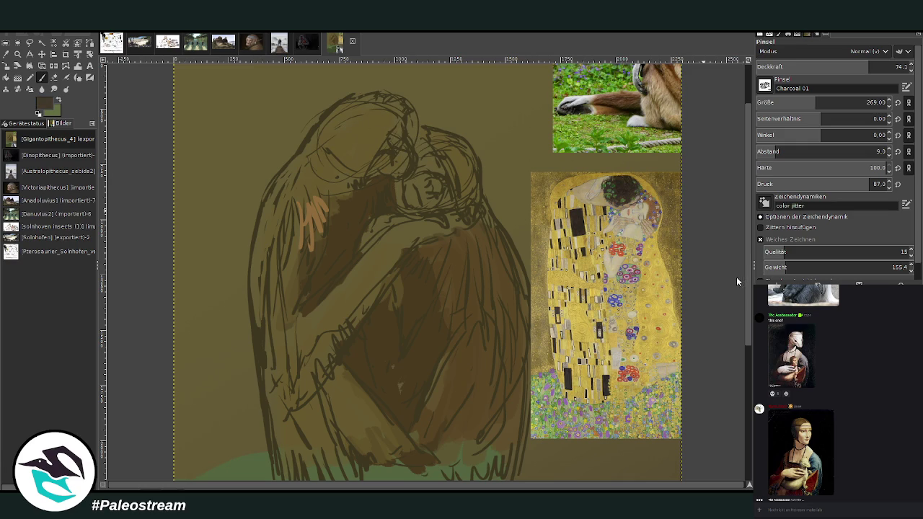
pyautogui.moveTo(357, 176)
pyautogui.mouseDown()
pyautogui.moveTo(380, 119)
pyautogui.moveTo(335, 170)
pyautogui.moveTo(390, 101)
pyautogui.moveTo(323, 145)
pyautogui.moveTo(351, 154)
pyautogui.moveTo(381, 132)
pyautogui.mouseUp()
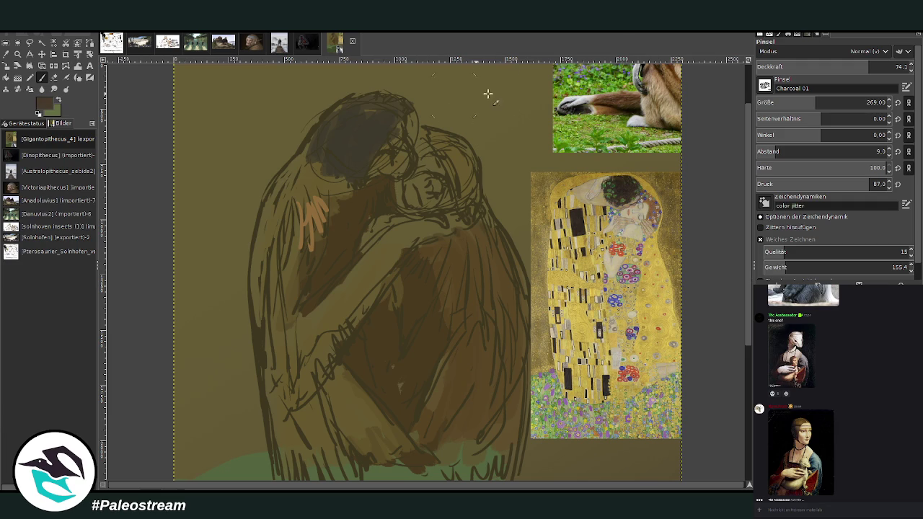
pyautogui.moveTo(470, 178); pyautogui.dragTo(440, 141)
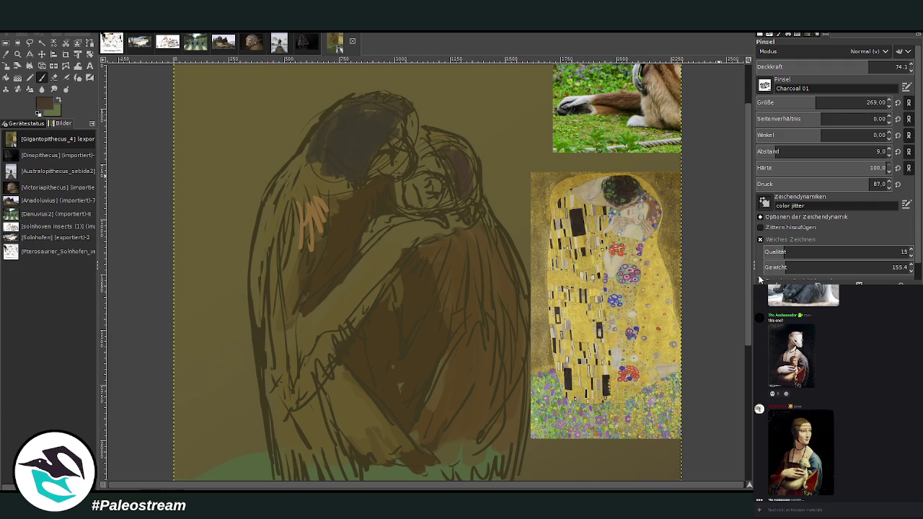